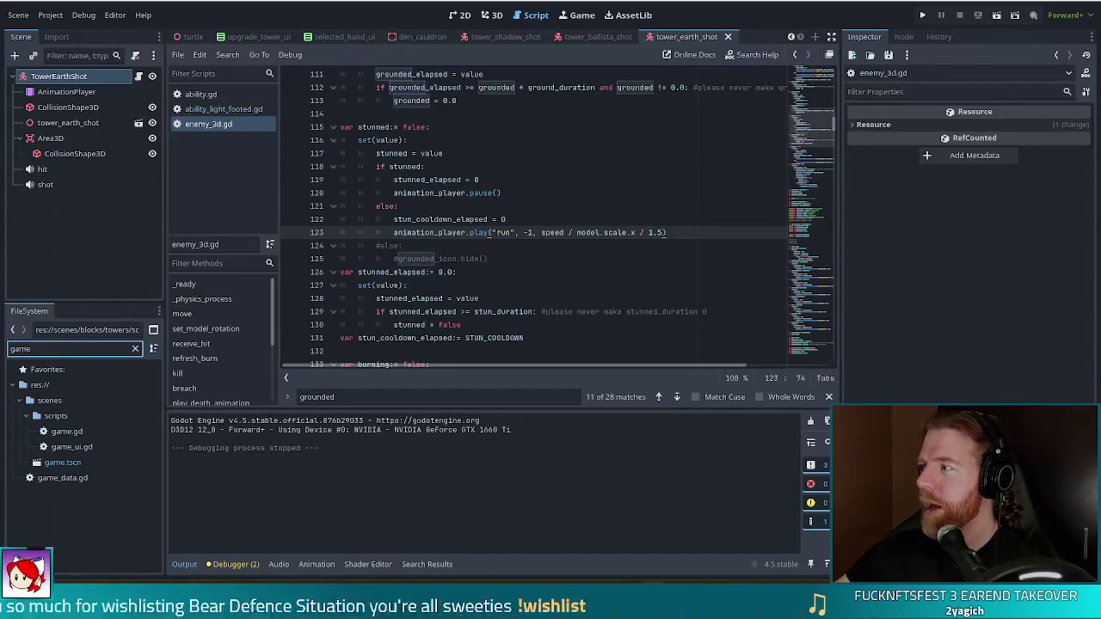
Step: Bring the Vivaldi window forward and scroll through the Patient of the Week javelina article
key("alt+Tab")
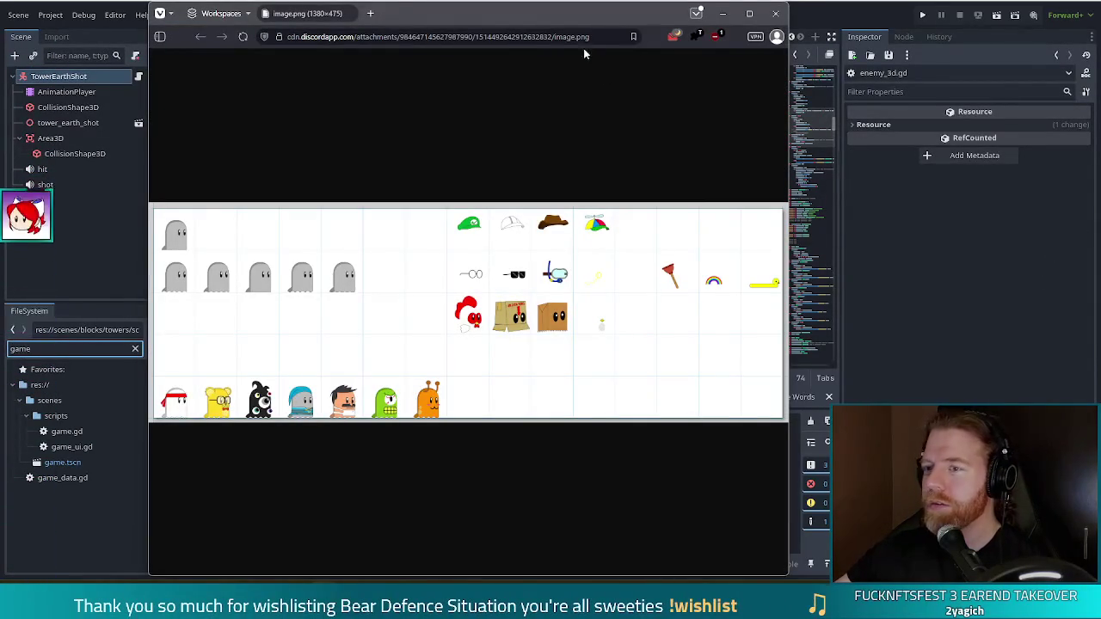
key("alt+Tab")
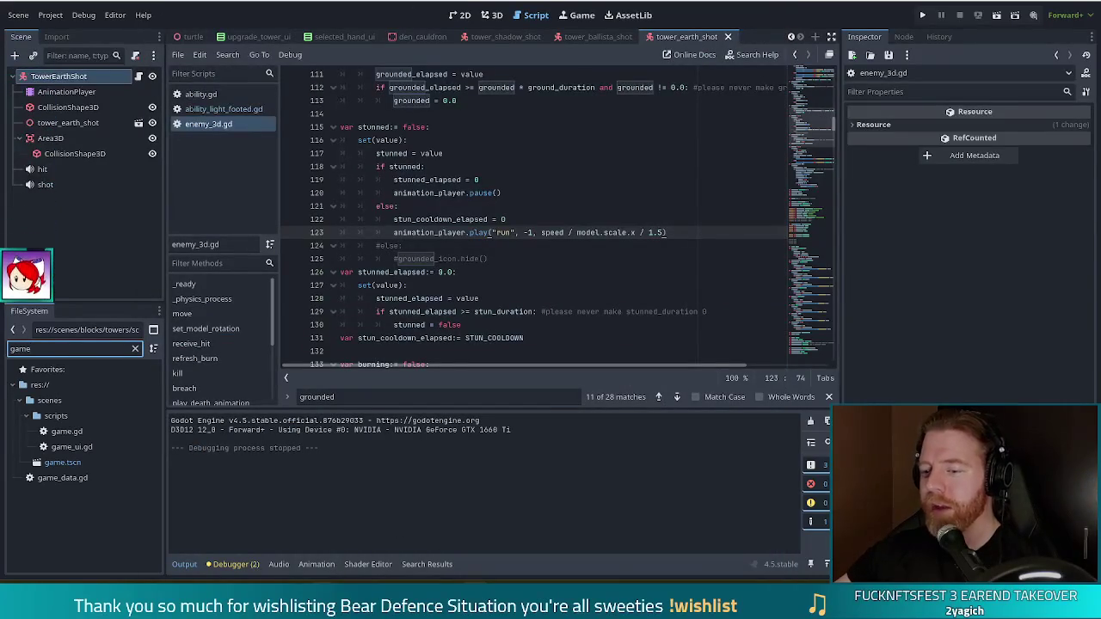
mouse_move(318, 568)
left_click(386, 527)
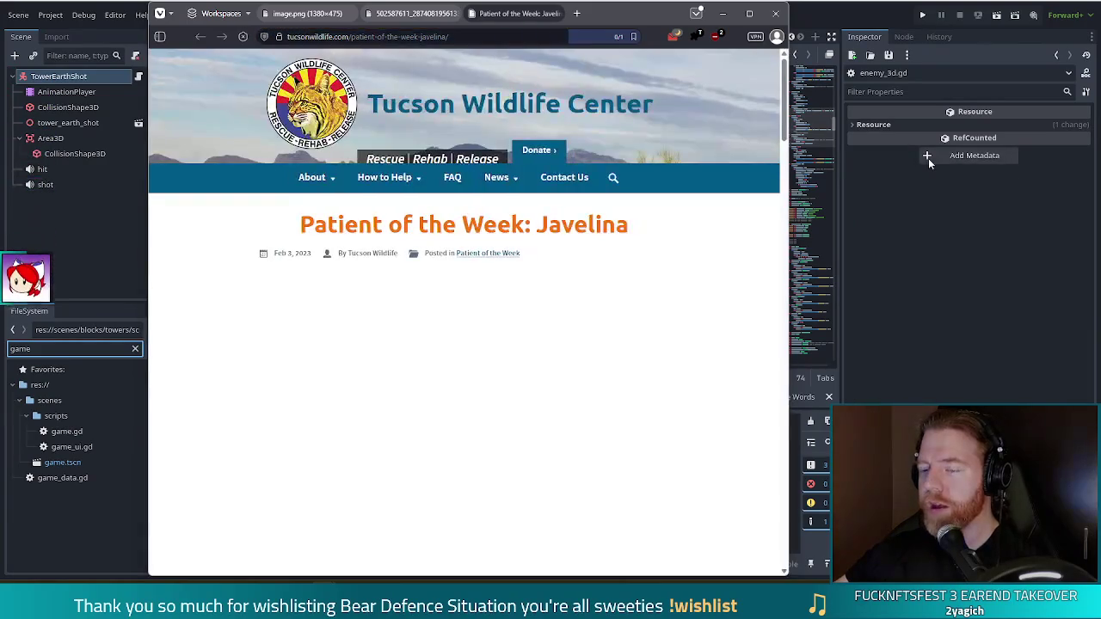
scroll(695, 223, "down", 2)
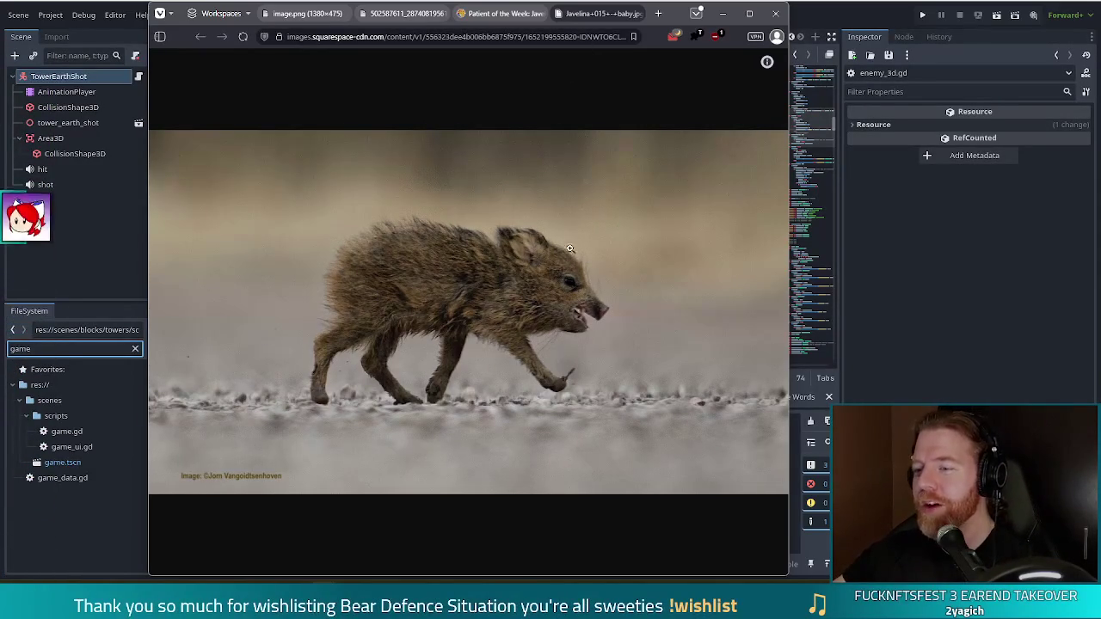
Step: View the full-size baby javelina photo tab, then close the browser
left_click(499, 13)
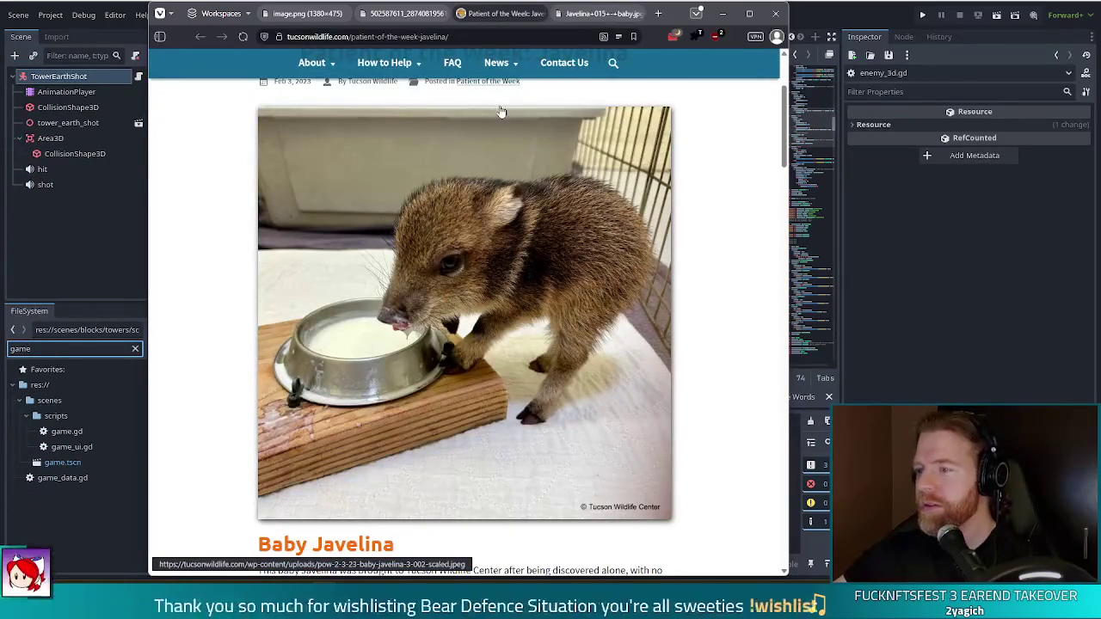
key("ctrl+Tab")
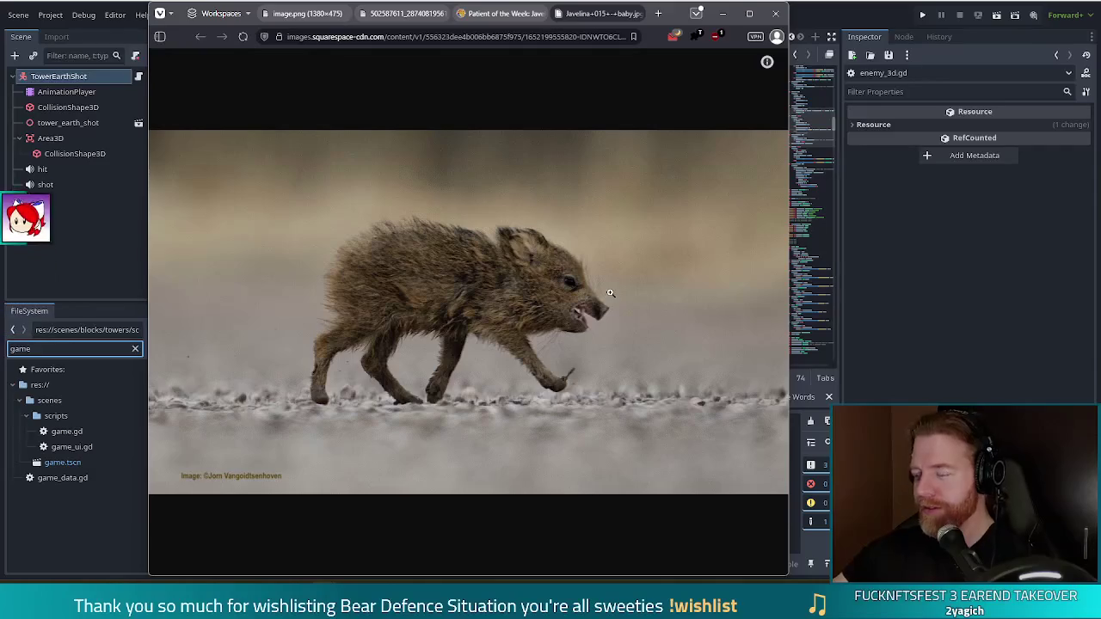
left_click(781, 14)
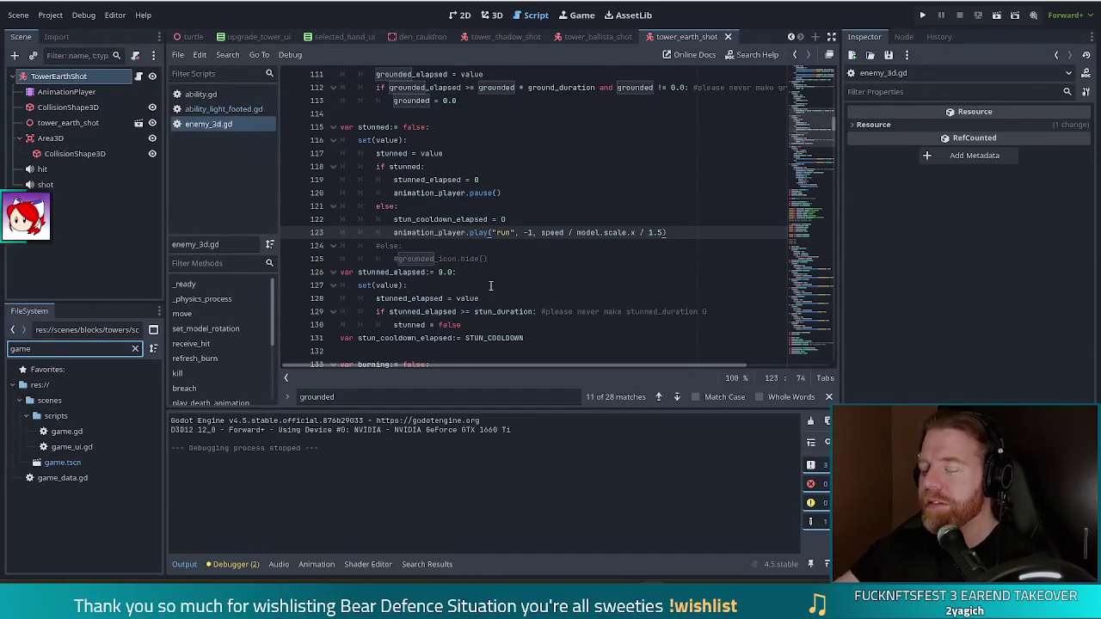
left_click(545, 232)
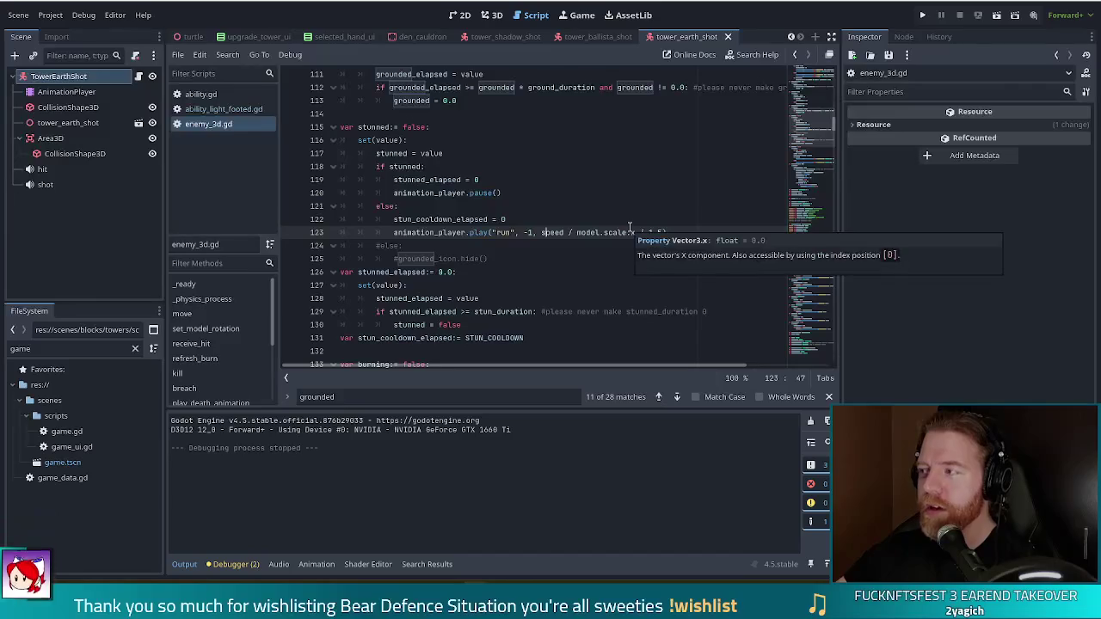
mouse_move(629, 228)
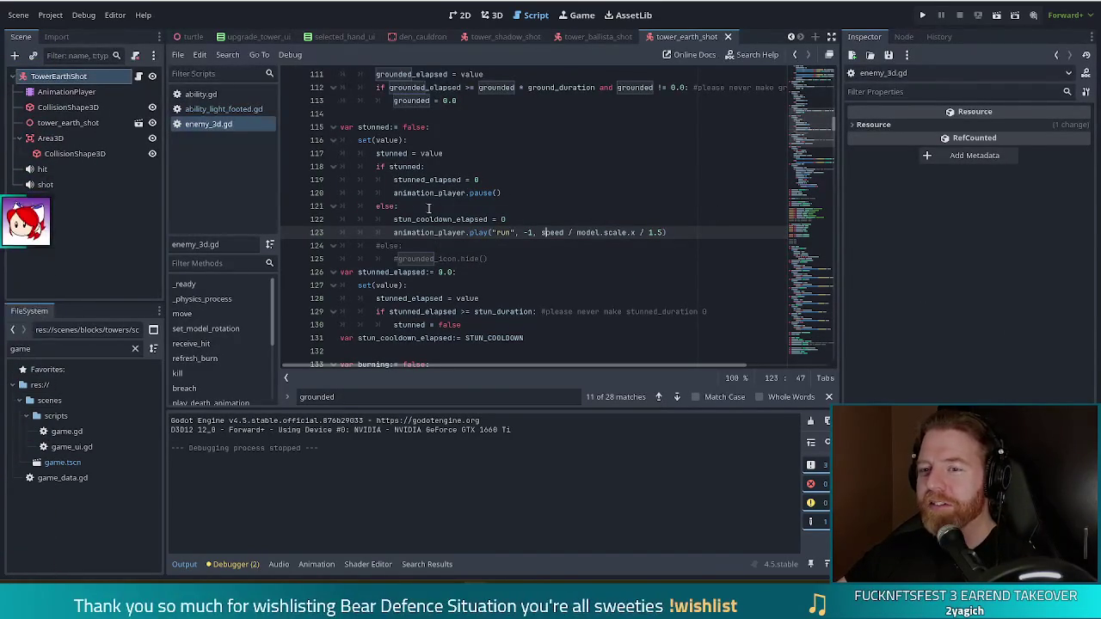
left_click(85, 435)
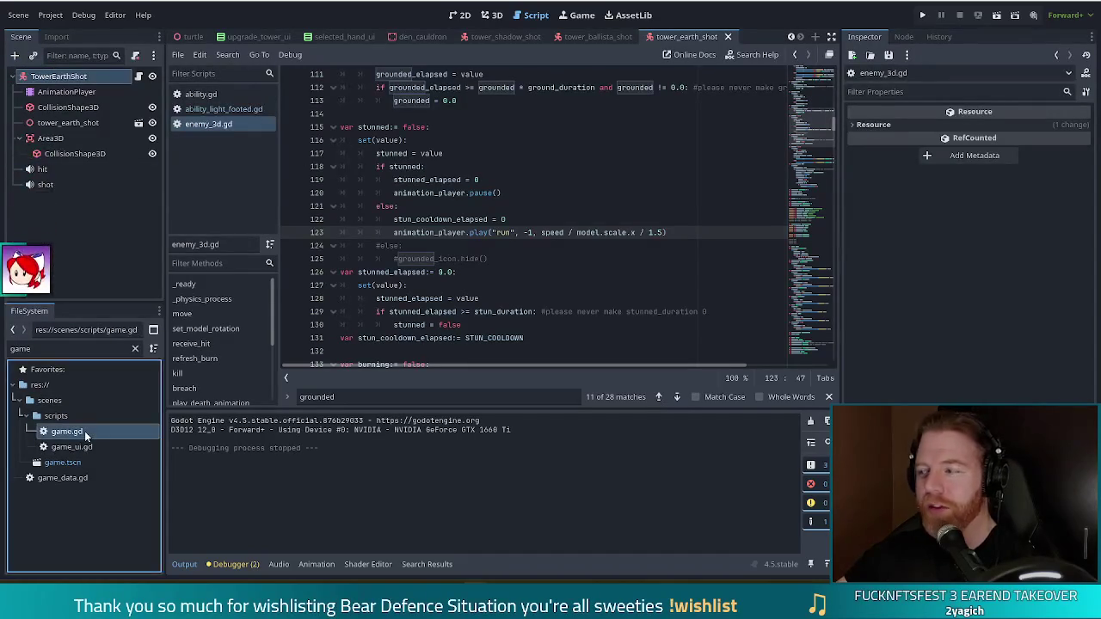
Step: Open game.gd from the FileSystem dock and look over the draw_cards code
double_click(85, 434)
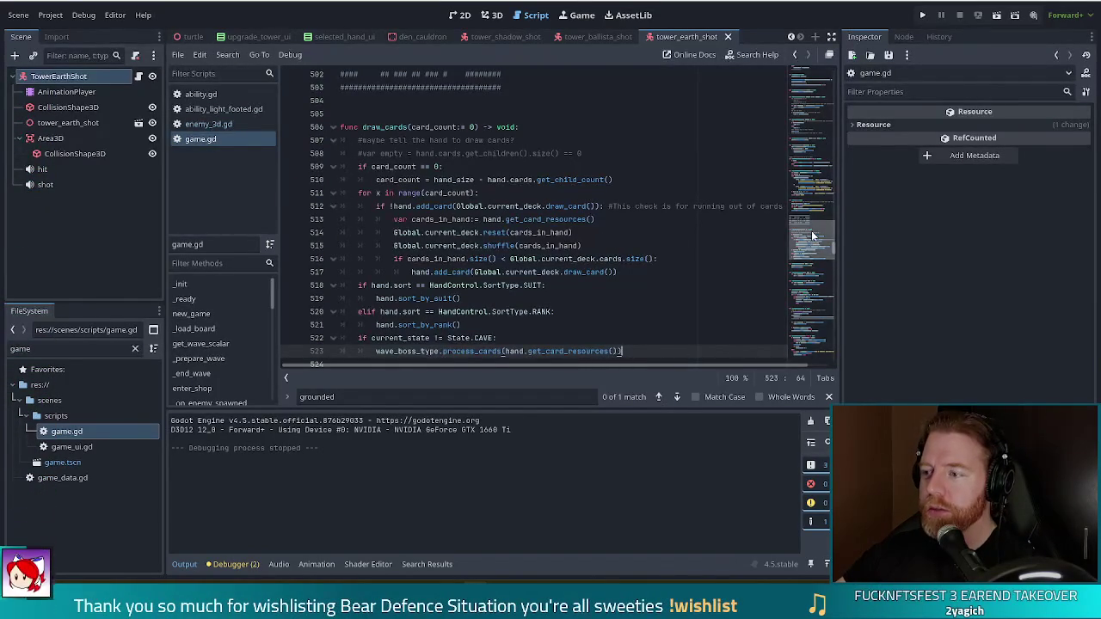
scroll(811, 237, "up", 5)
scroll(811, 237, "down", 5)
scroll(810, 237, "up", 1)
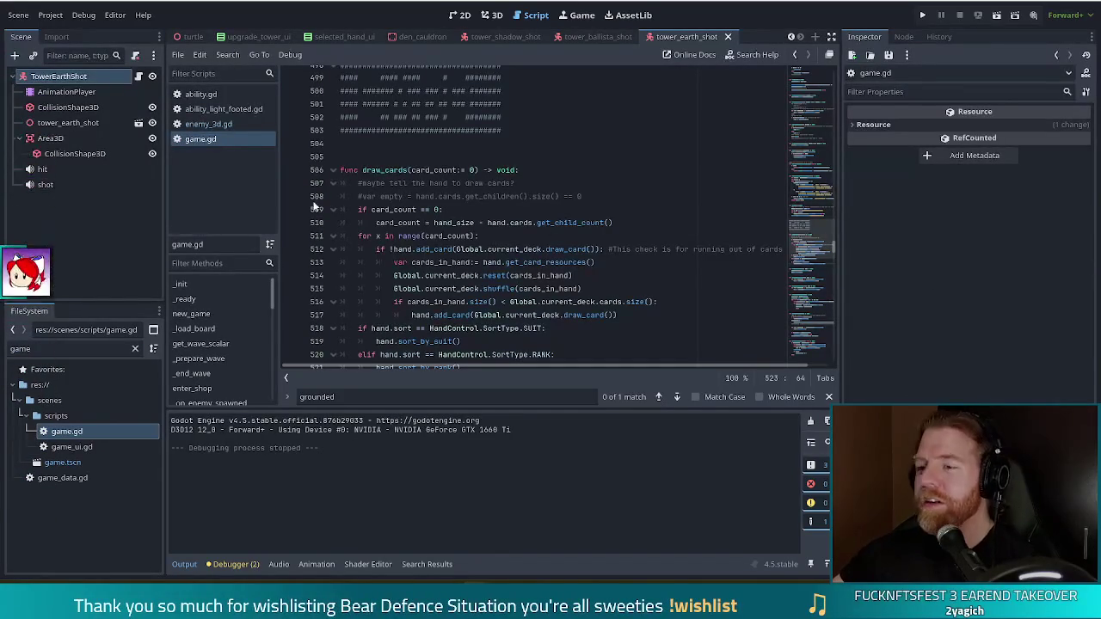
Step: Jump to the _prepare_wave function through the Methods list
left_click(518, 197)
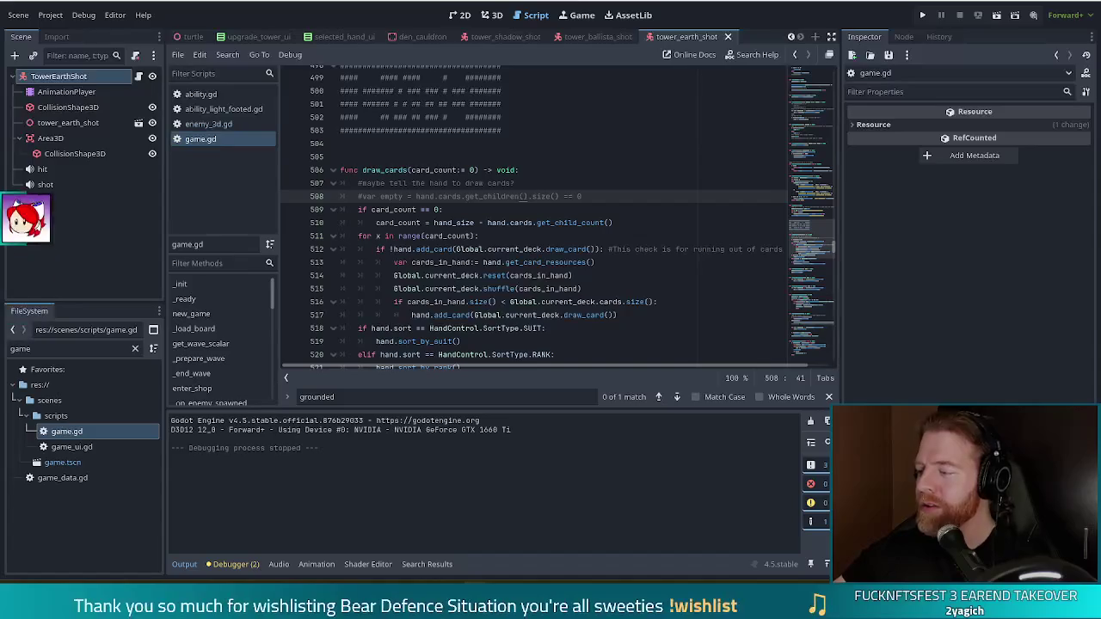
mouse_move(569, 261)
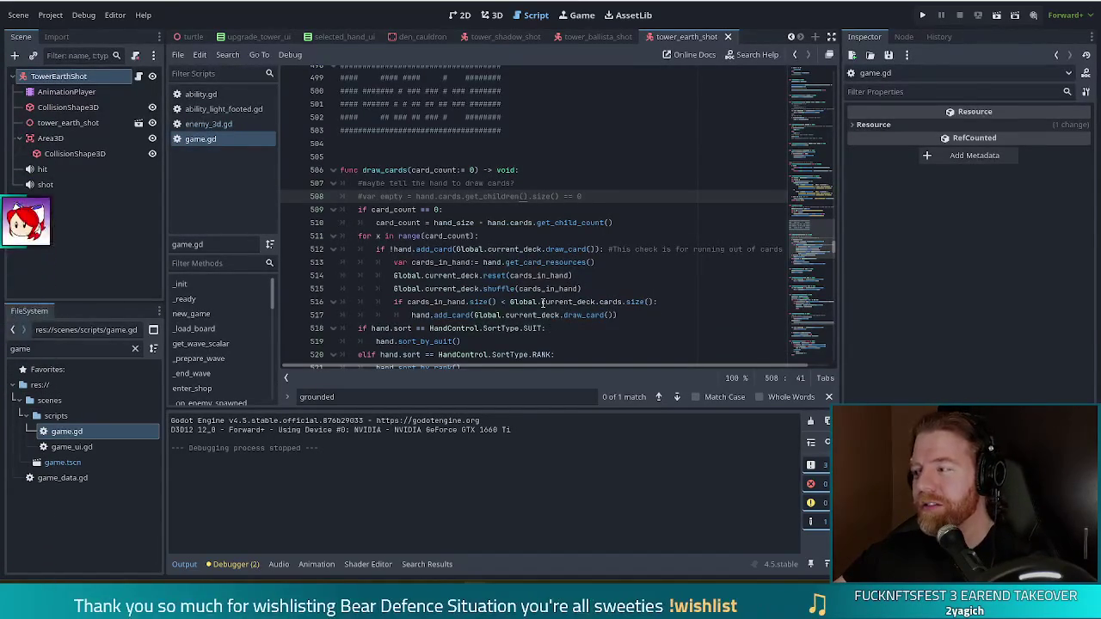
left_click(508, 223)
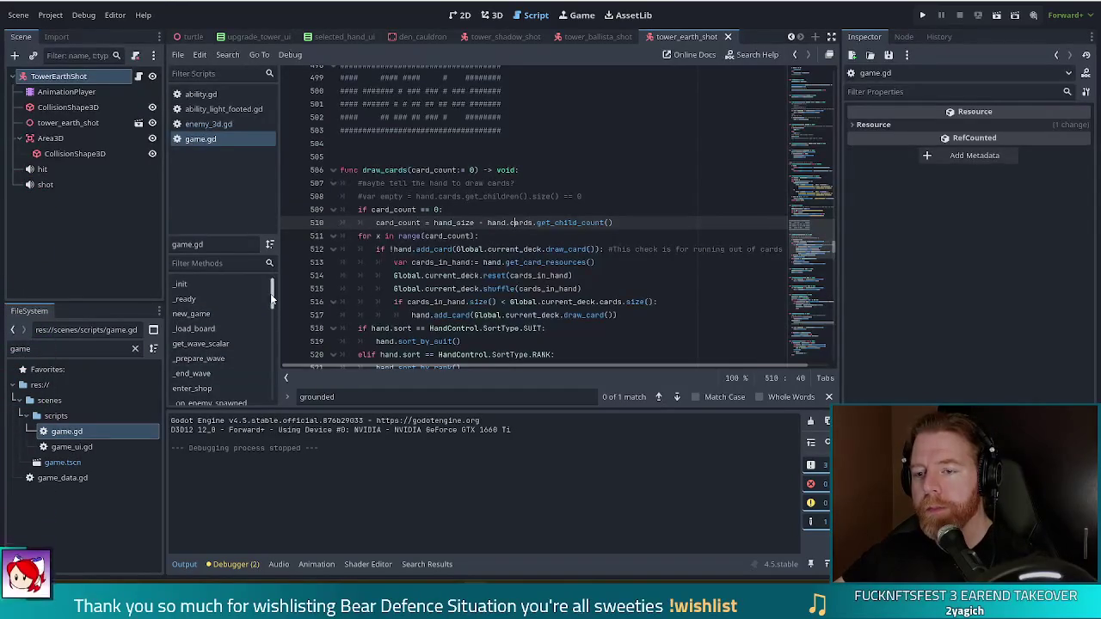
left_click(199, 358)
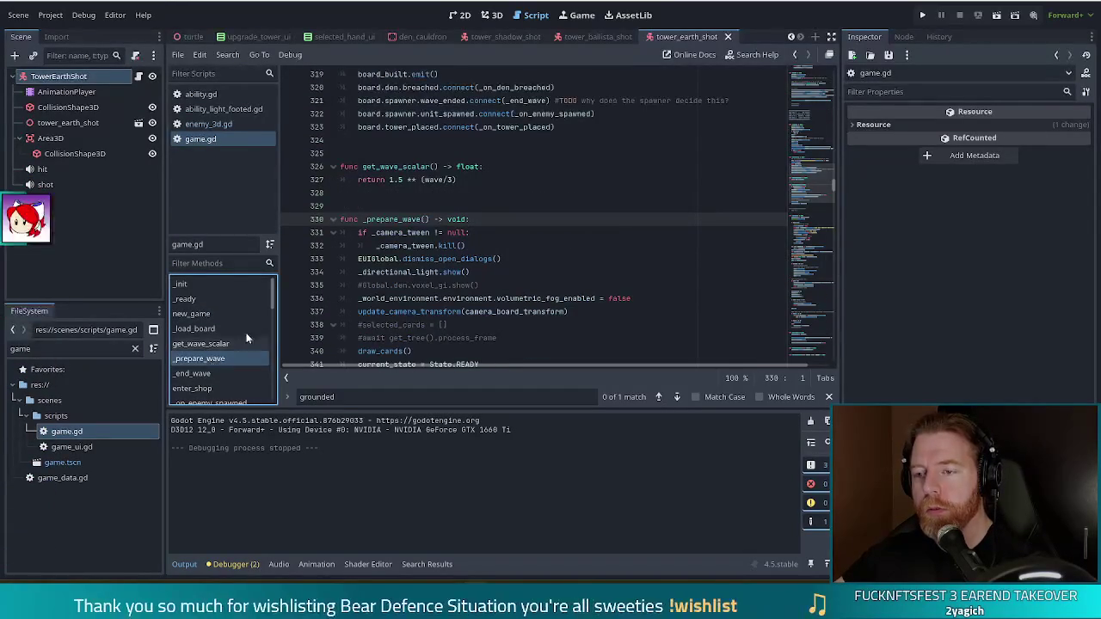
Step: Look over lines 334–336 of game.gd
left_click(449, 271)
scroll(448, 271, "down", 4)
scroll(496, 241, "up", 4)
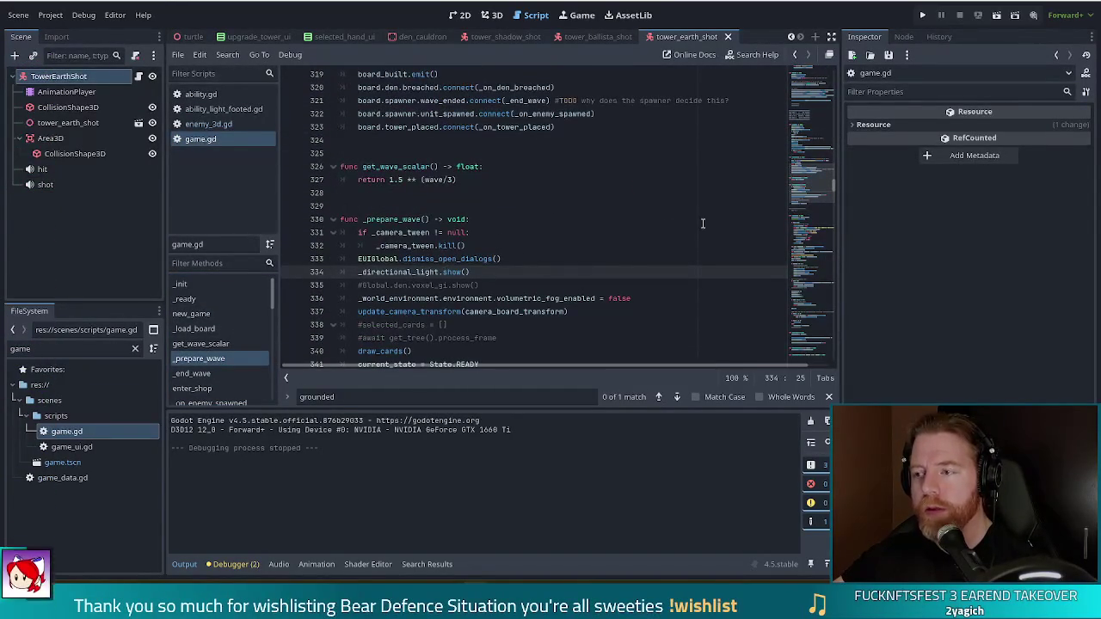
key("Down")
left_click(467, 299)
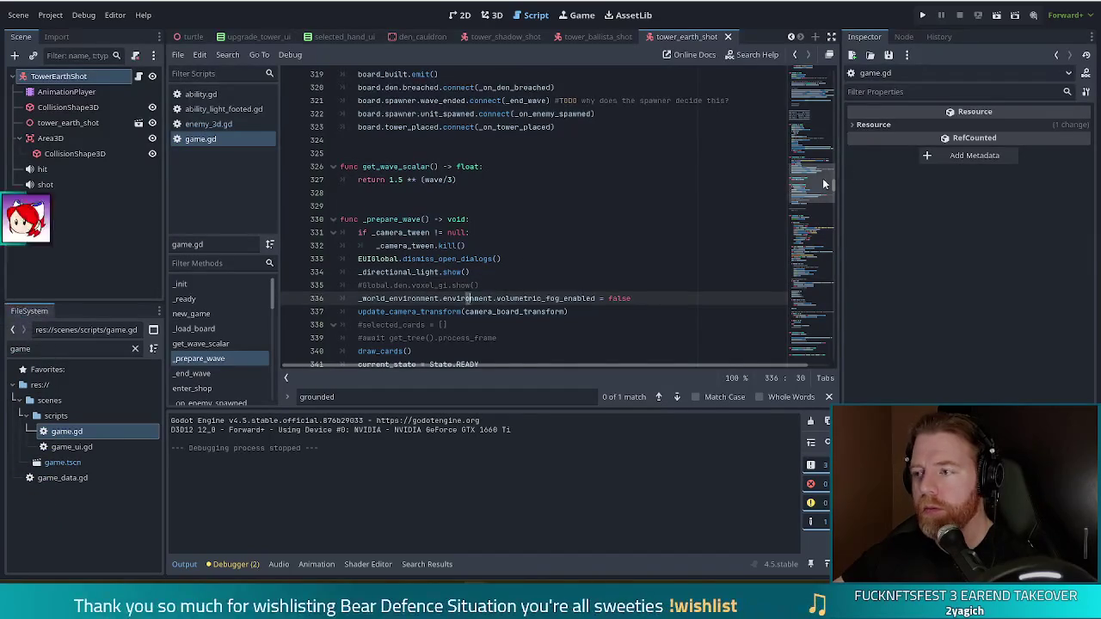
left_click_drag(825, 183, 835, 52)
left_click(509, 126)
Step: Search game.gd for 'wave' as a whole word, stepping through the matches
key("ctrl+f")
type("wave")
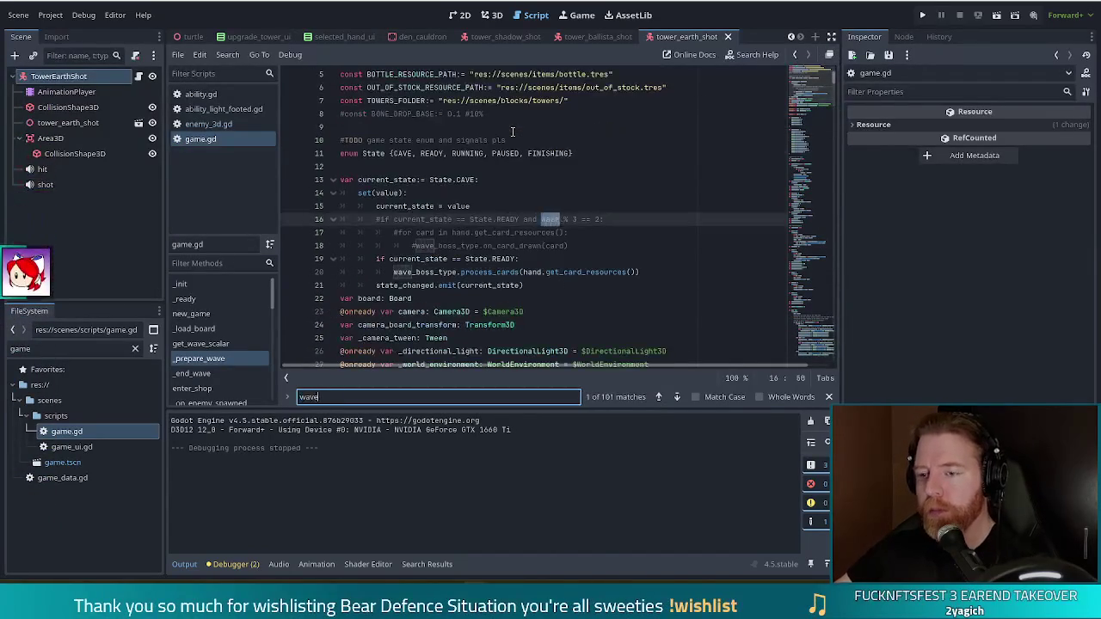
scroll(503, 243, "down", 4)
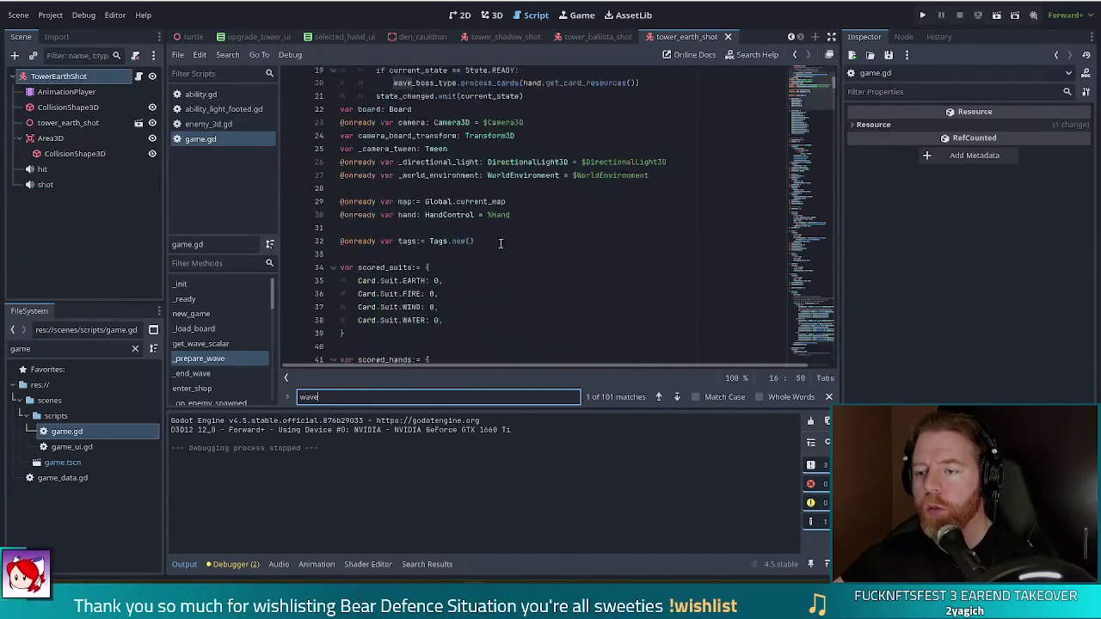
scroll(504, 244, "down", 12)
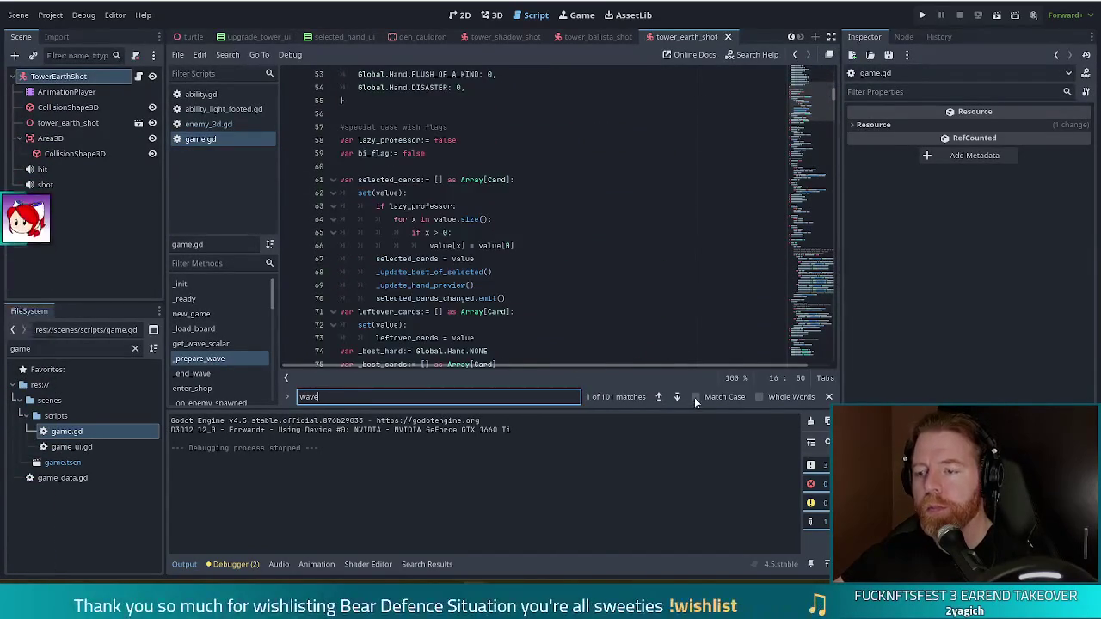
left_click(677, 397)
left_click(678, 398)
left_click(677, 397)
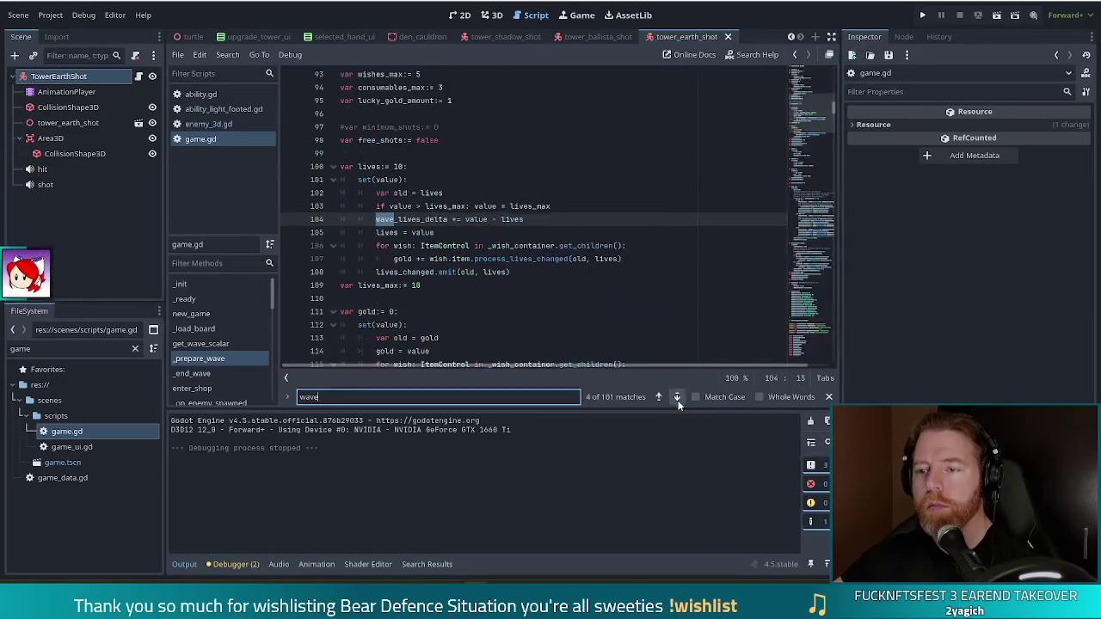
left_click(678, 398)
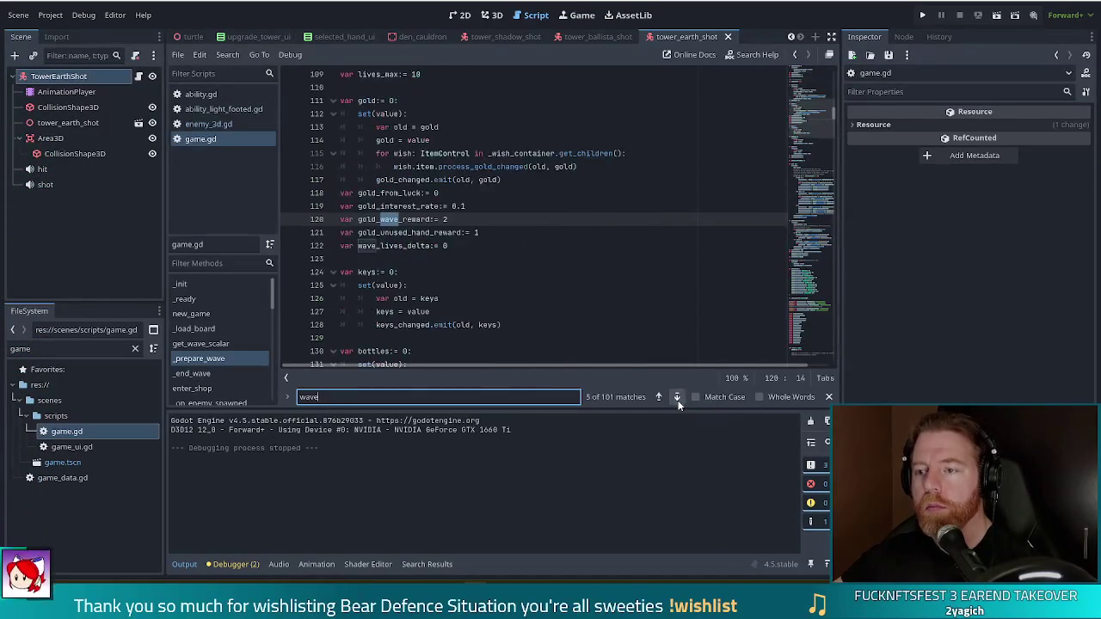
left_click(759, 396)
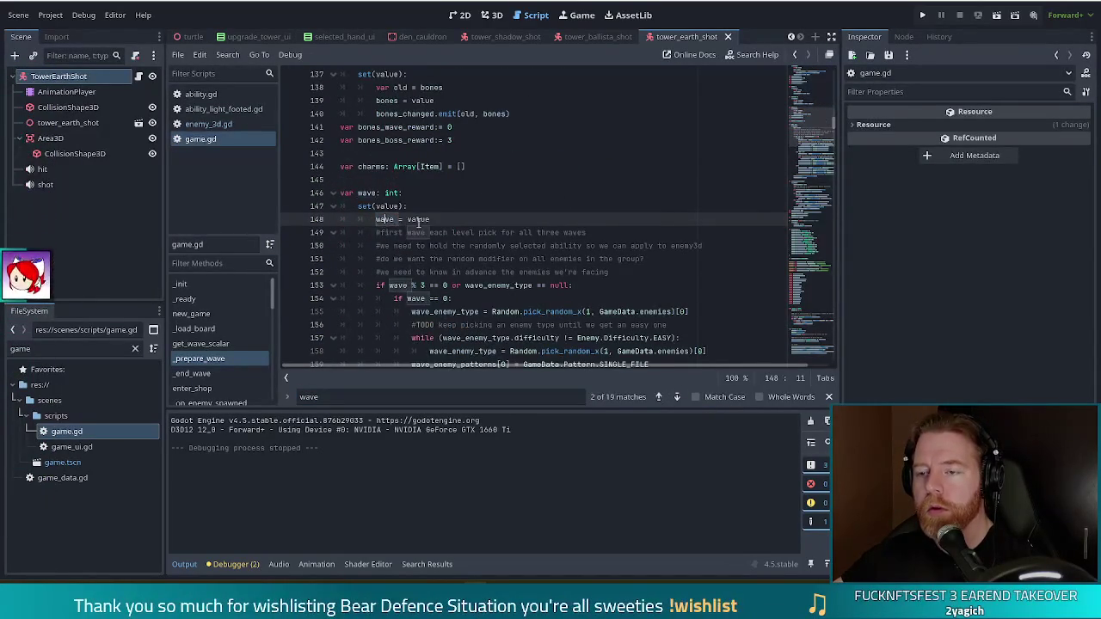
Step: Inspect the easy-difficulty enemy-picking loop condition around line 155
scroll(430, 224, "down", 2)
left_click(500, 233)
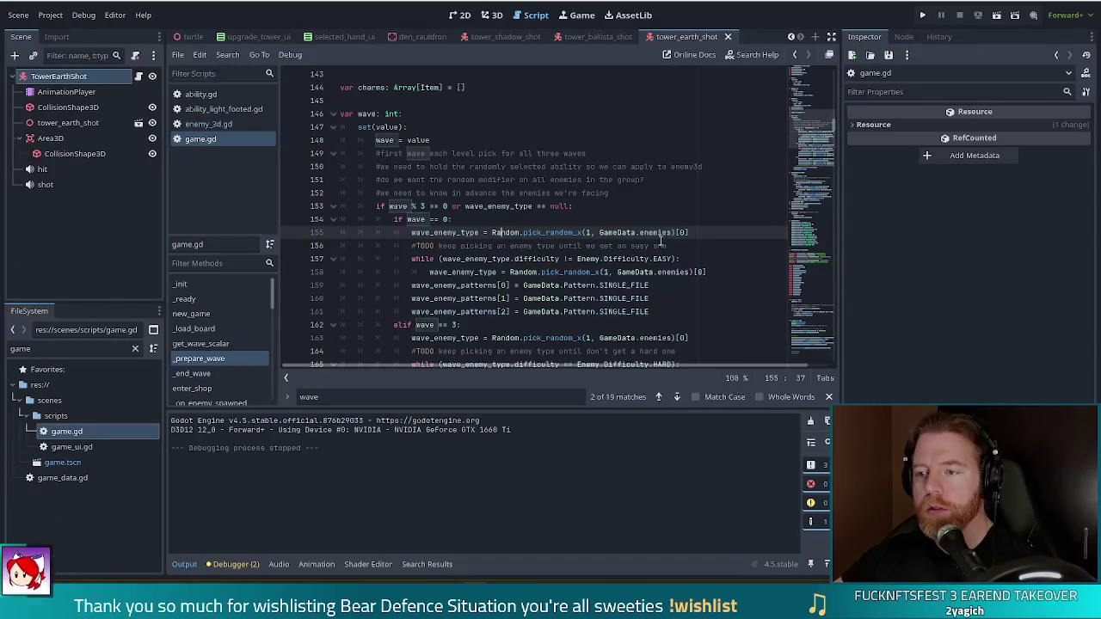
key("Up")
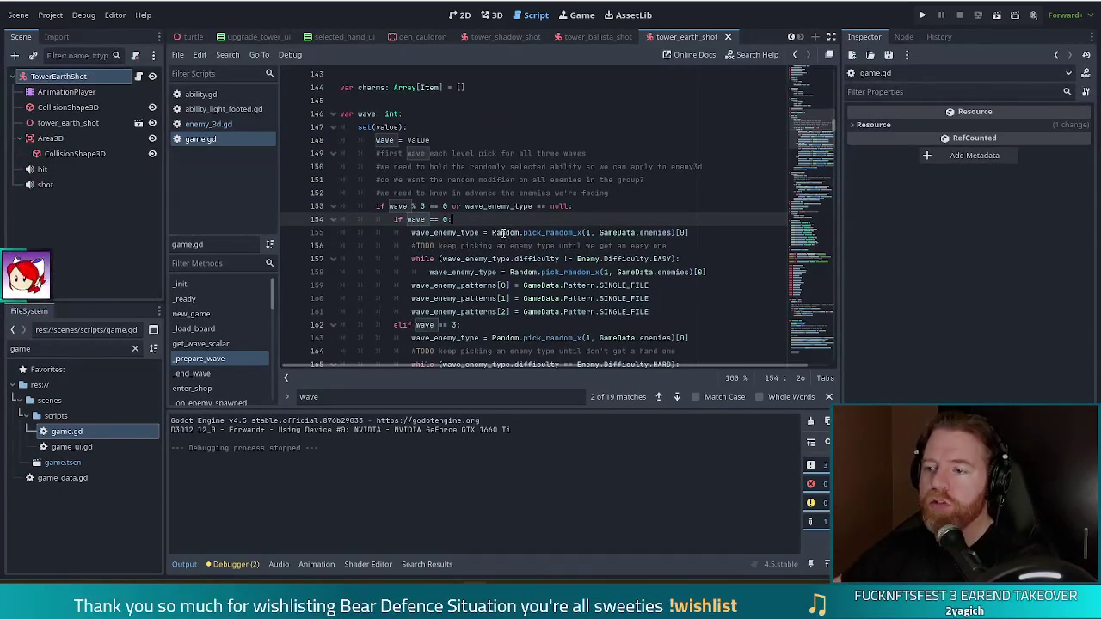
left_click(539, 233)
scroll(594, 251, "down", 1)
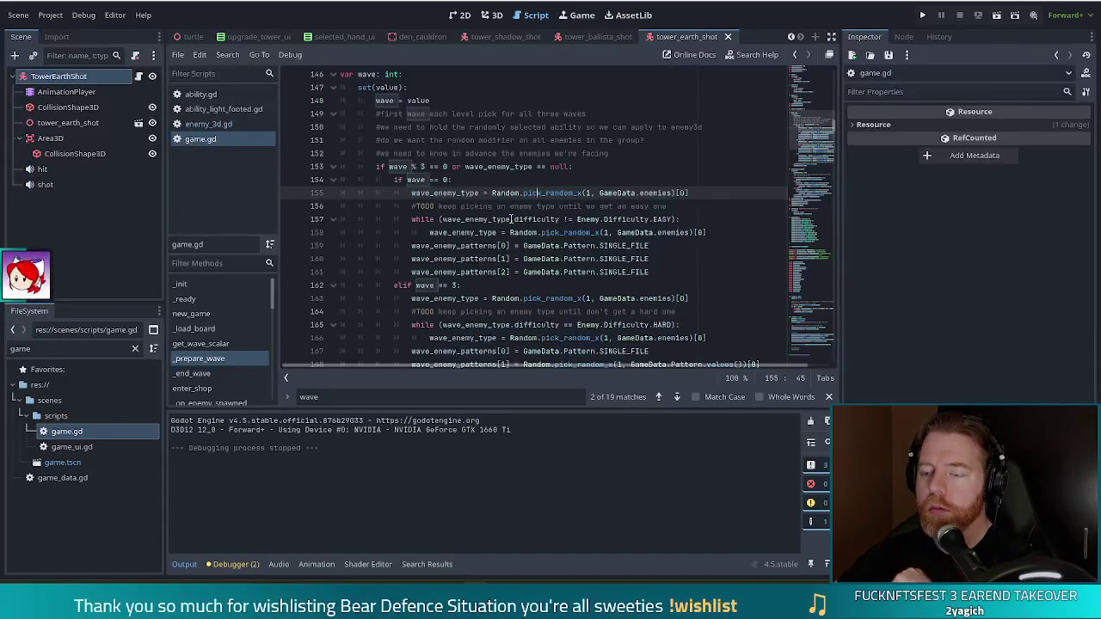
left_click(560, 220)
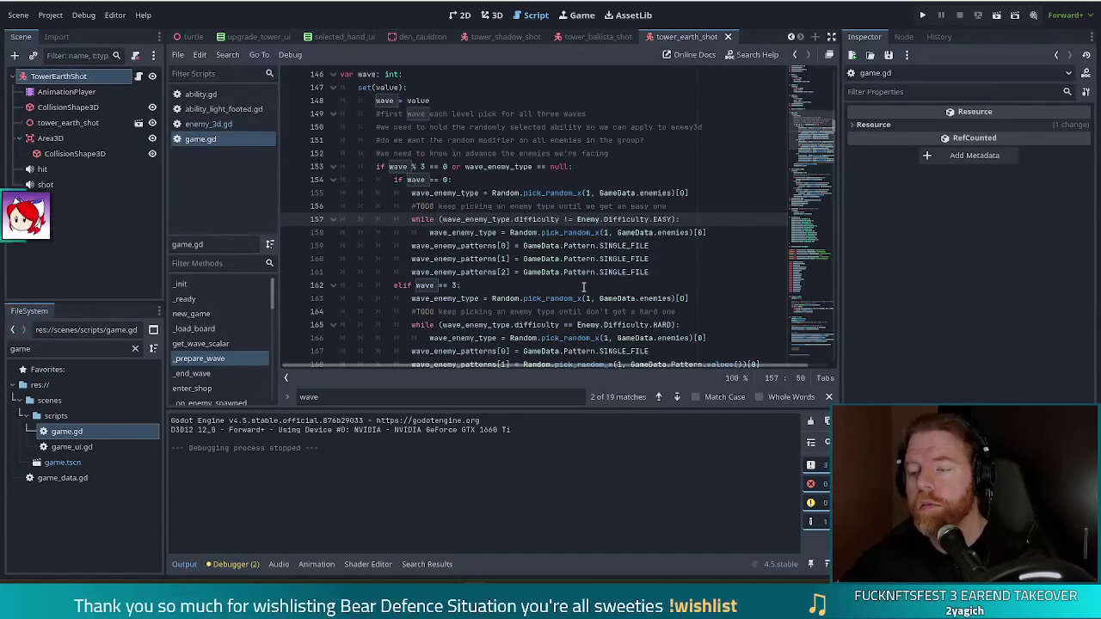
Step: Open pick_random_x's definition in random.gd from its call, then return to game.gd
left_click(690, 232)
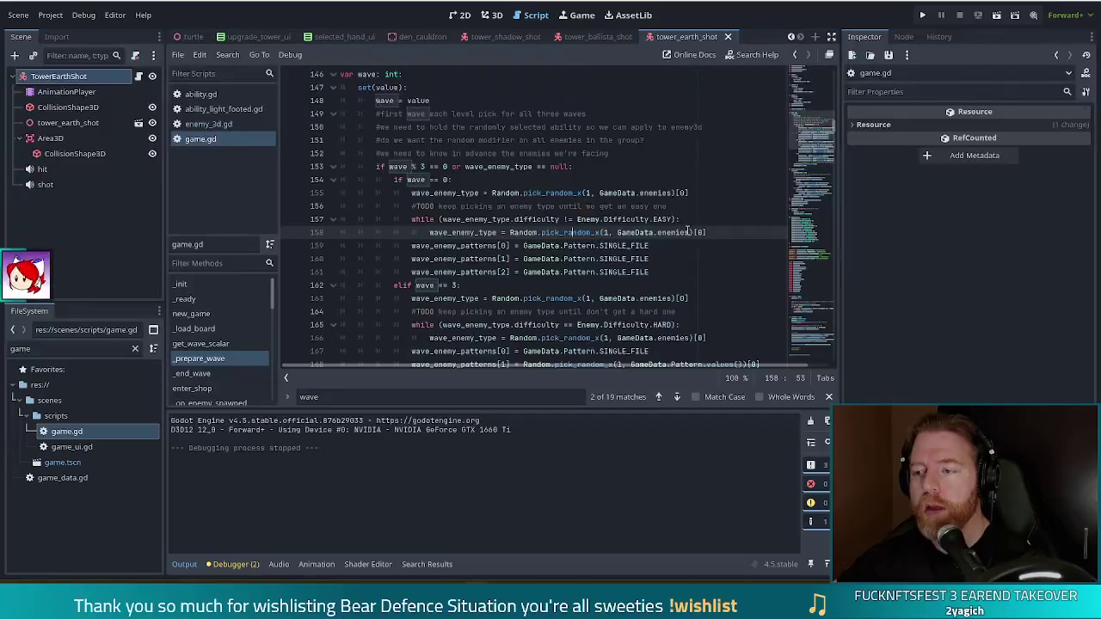
left_click(573, 232)
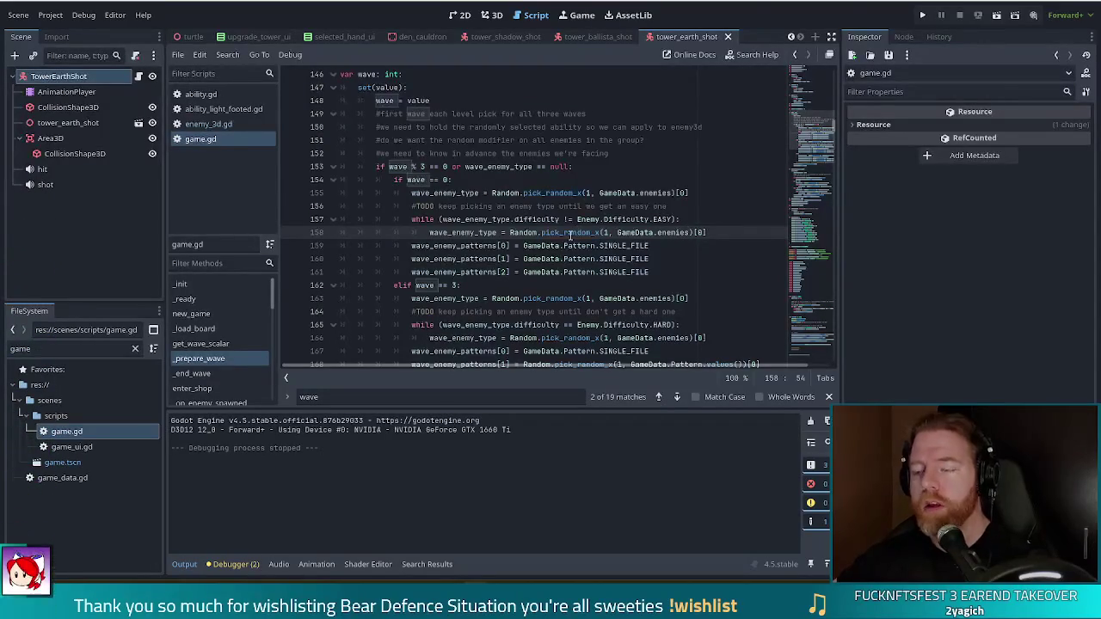
left_click(556, 193, "ctrl")
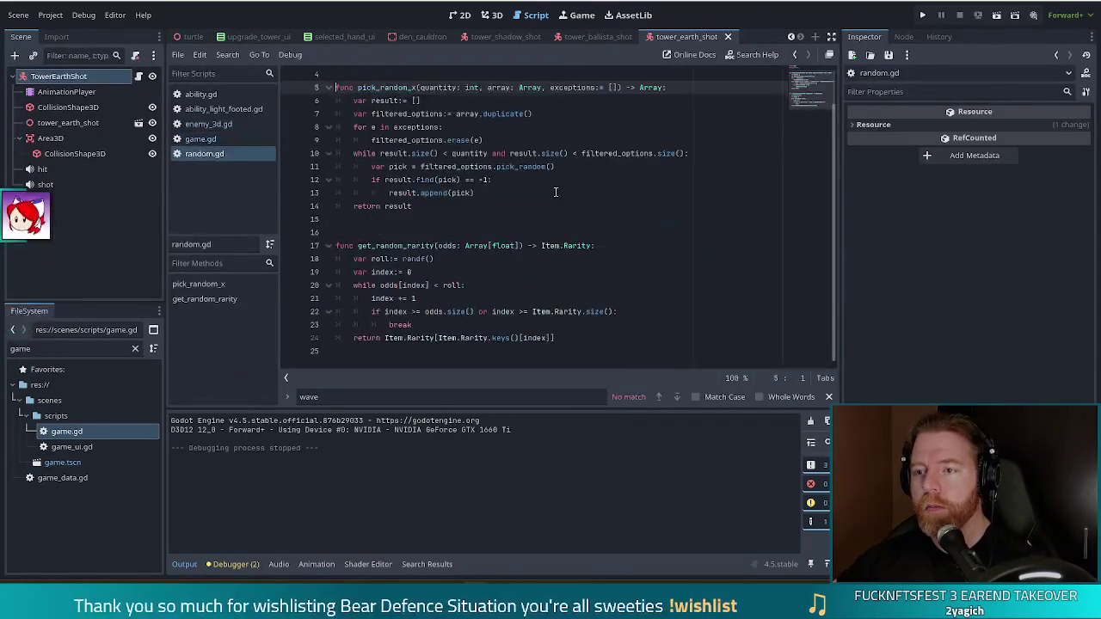
scroll(573, 131, "up", 1)
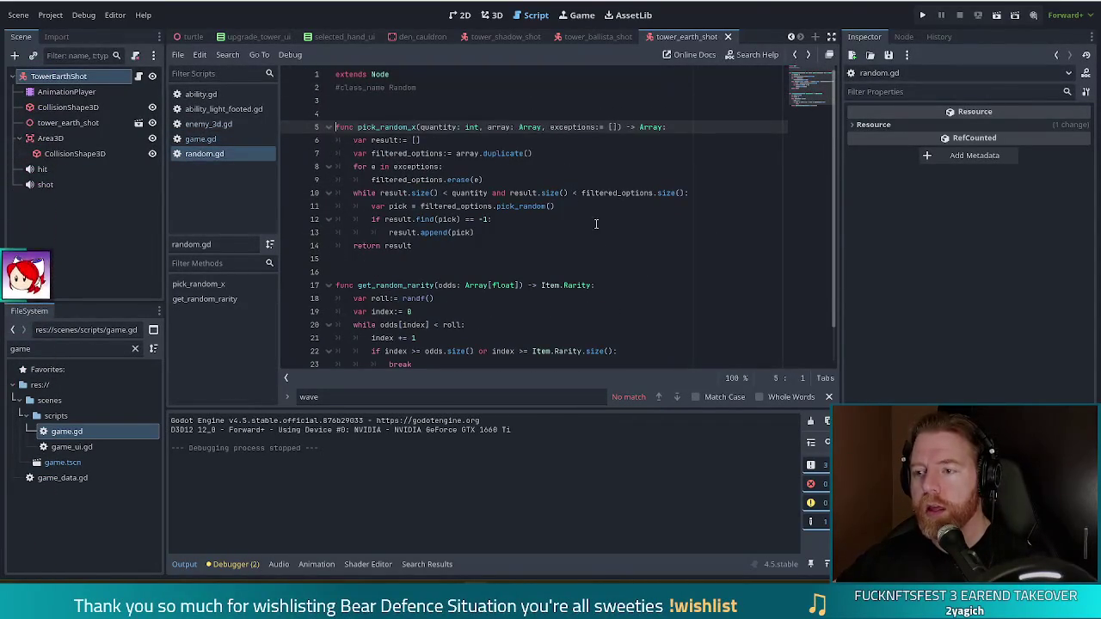
key("alt+Left")
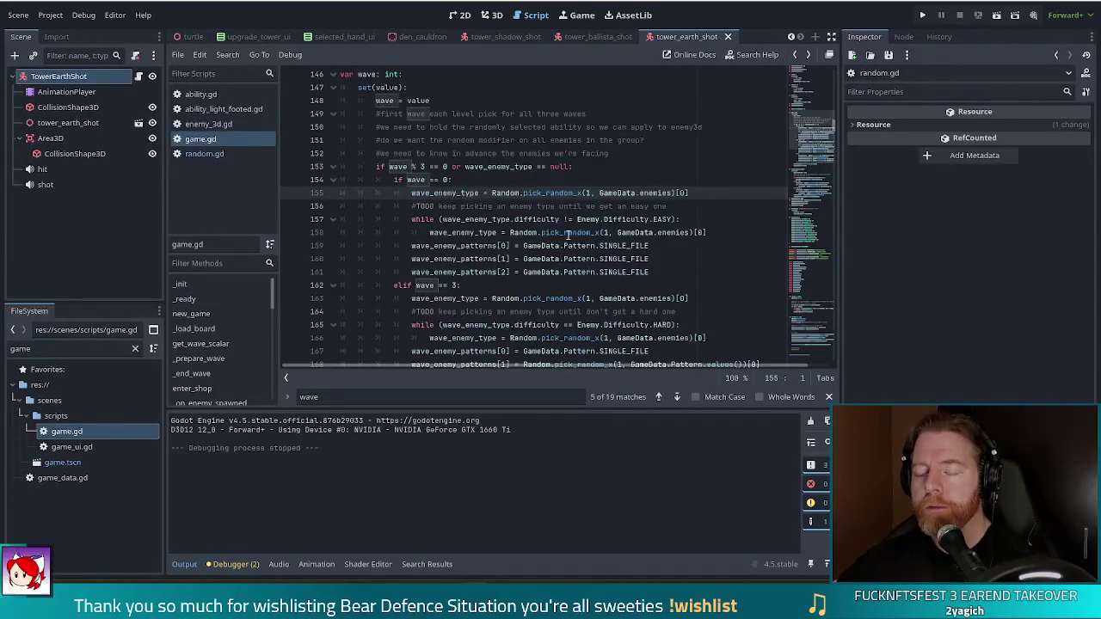
left_click(456, 179)
left_click(484, 258)
scroll(578, 258, "down", 2)
left_click(659, 192)
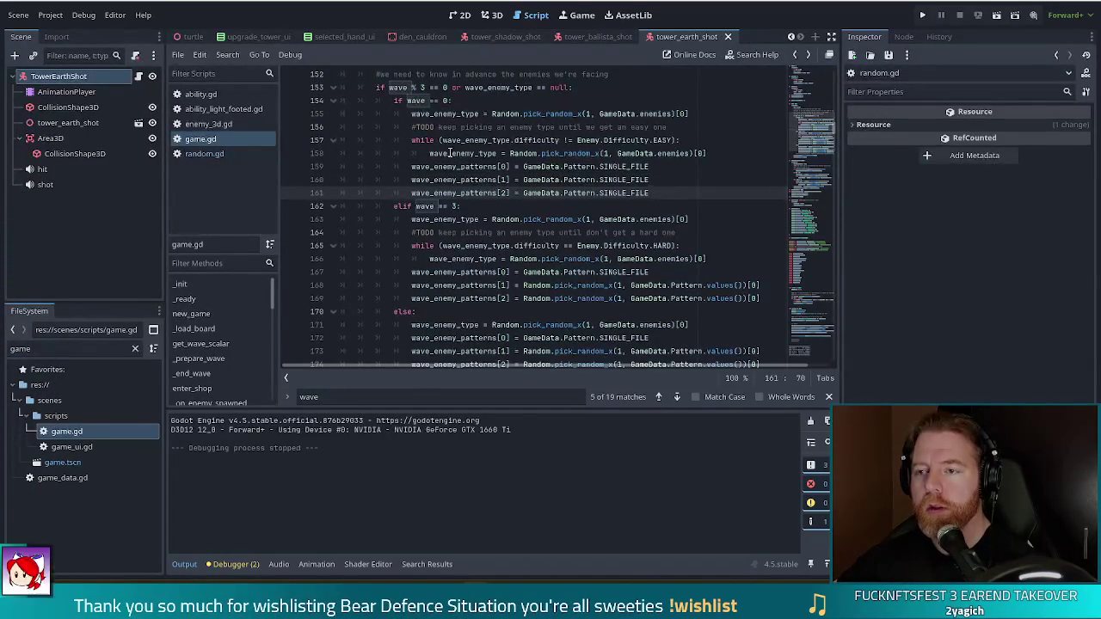
key("Down")
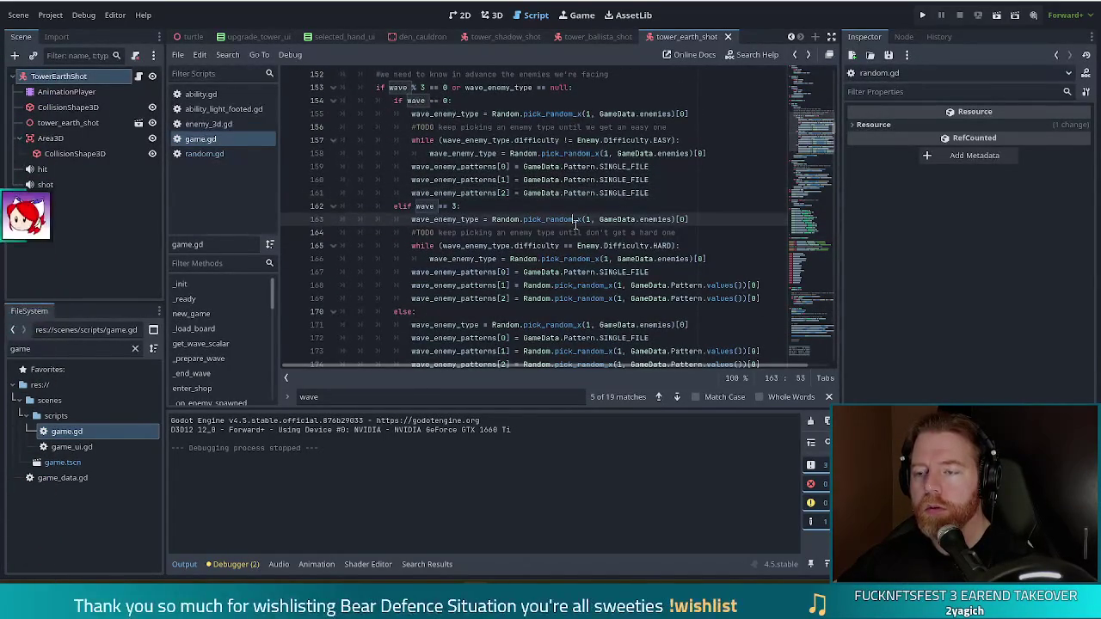
left_click_drag(494, 140, 548, 298)
scroll(547, 293, "down", 1)
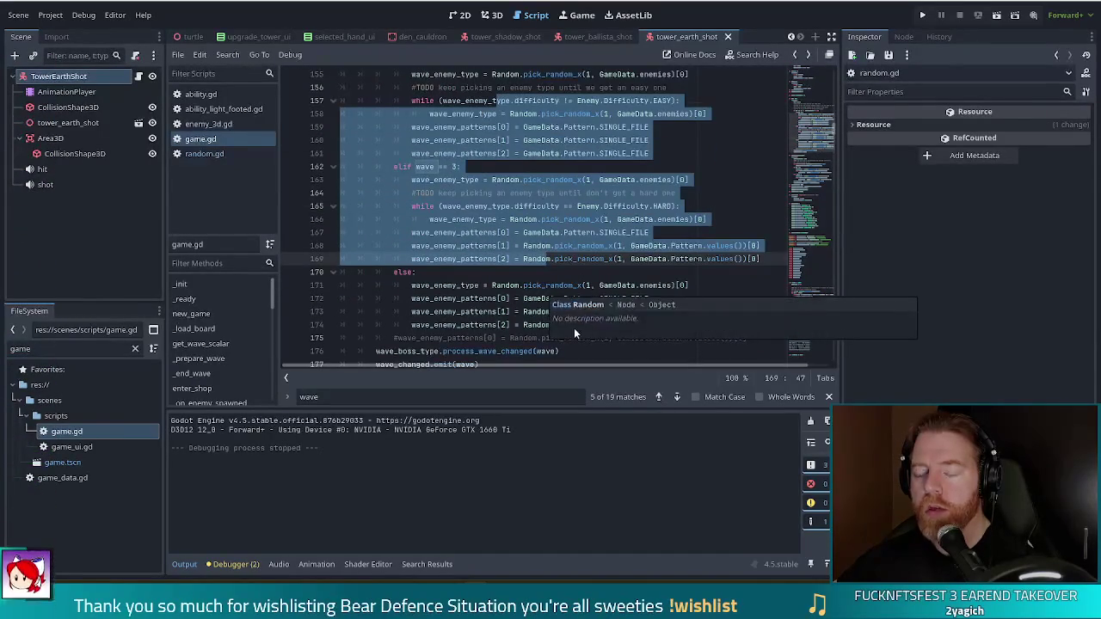
left_click(423, 285)
left_click(522, 287)
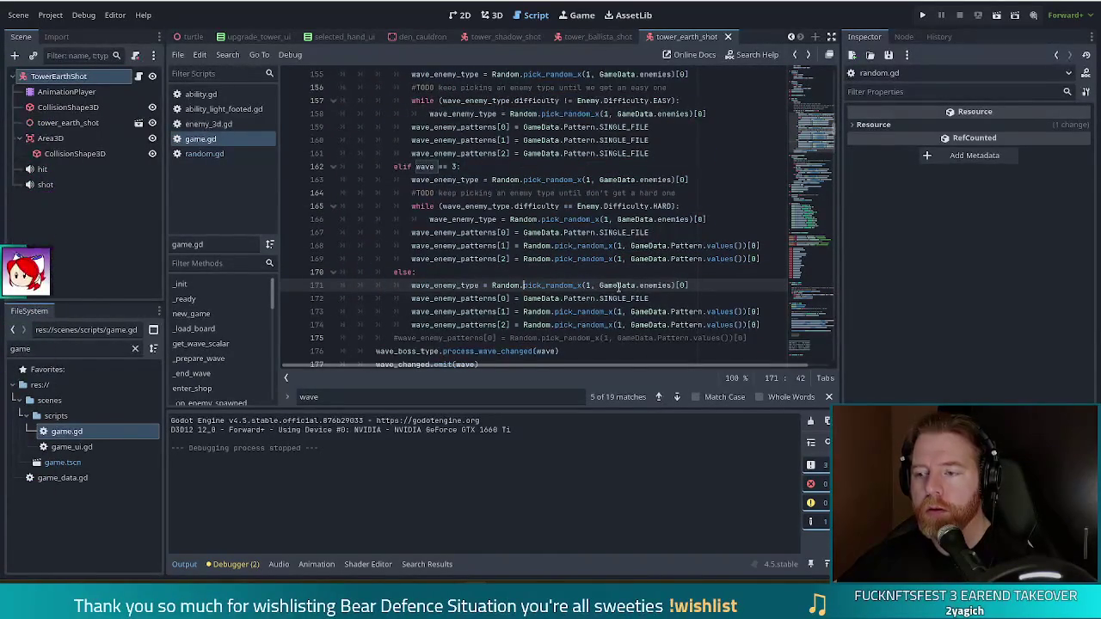
scroll(633, 291, "down", 2)
left_click(760, 260)
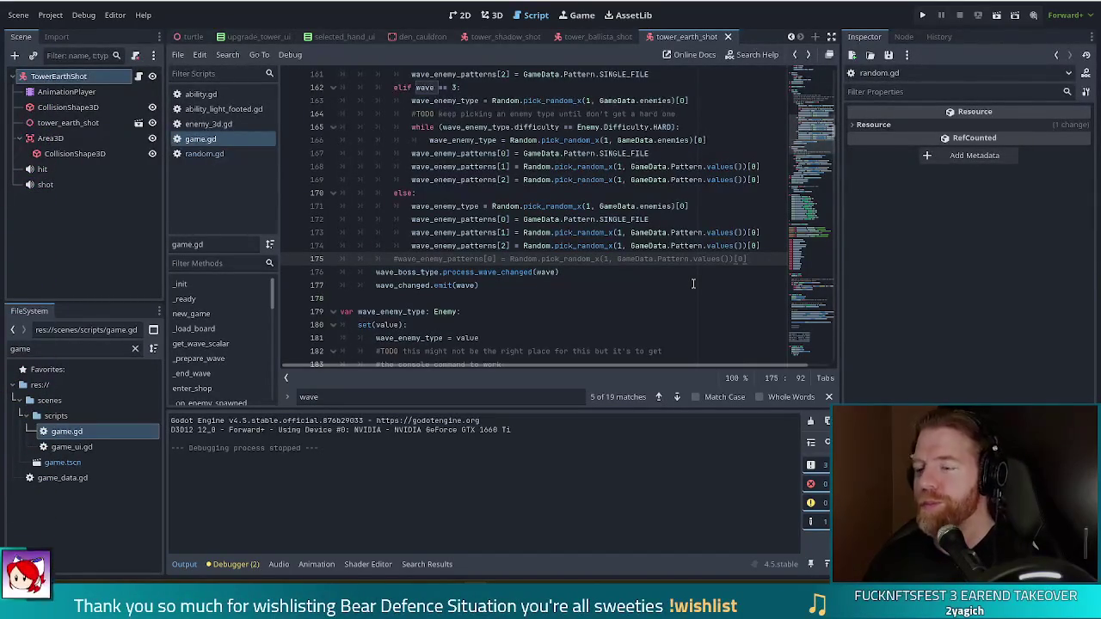
key("Return")
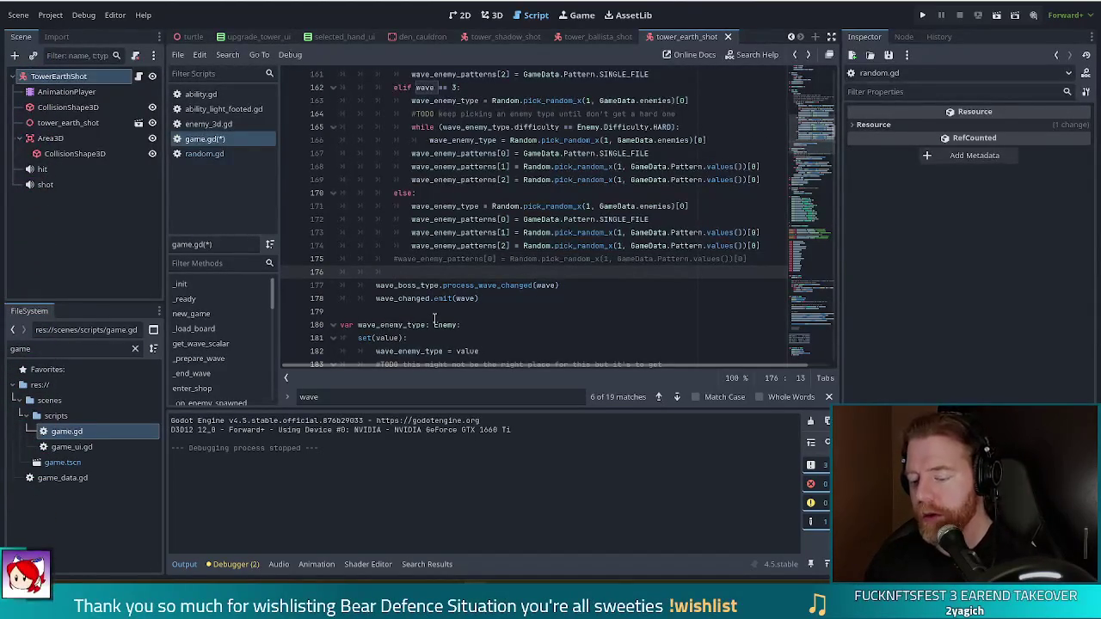
Step: Write enemy_ex = [wave_enemy_type] on line 176, completing wave_enemy_type from autocomplete
type("enemy_ex")
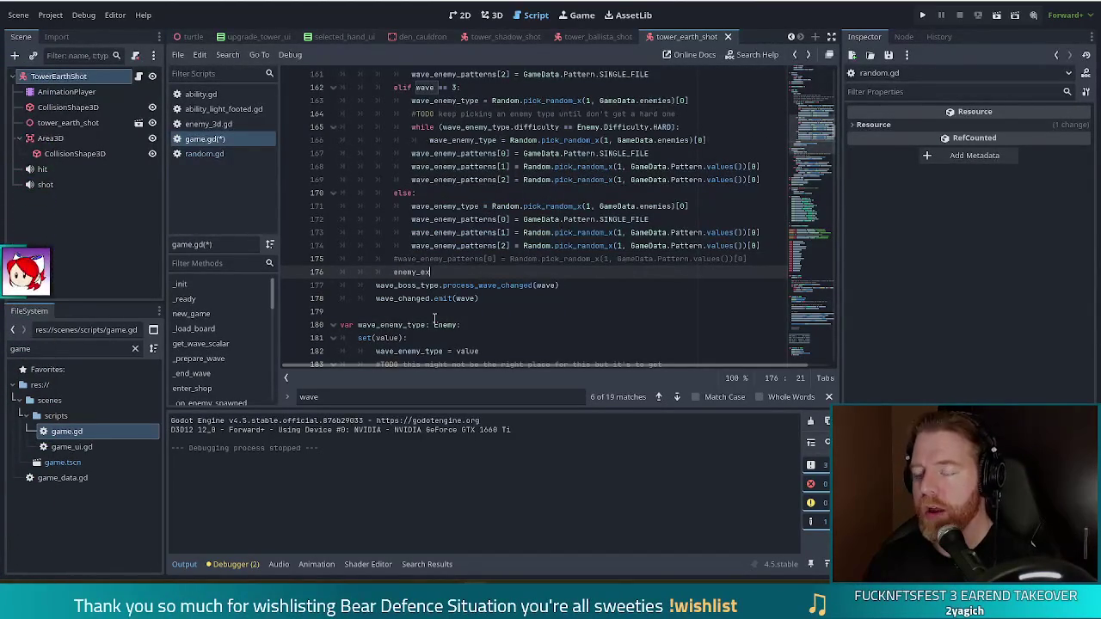
type(" = []")
key("Left")
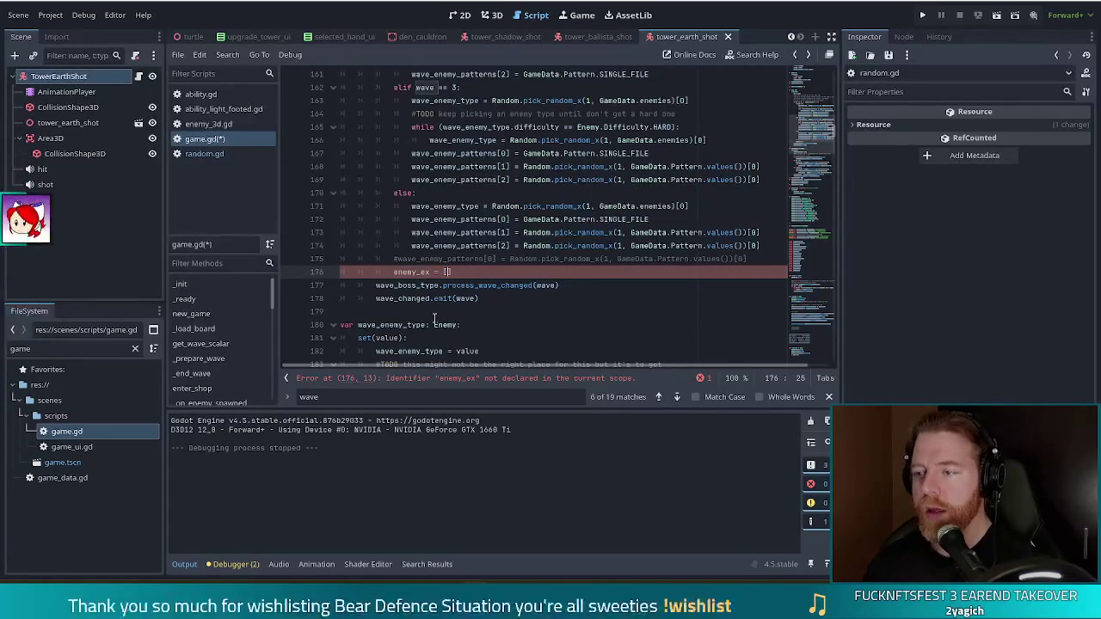
type("wave")
key("Down")
key("Down")
key("Down")
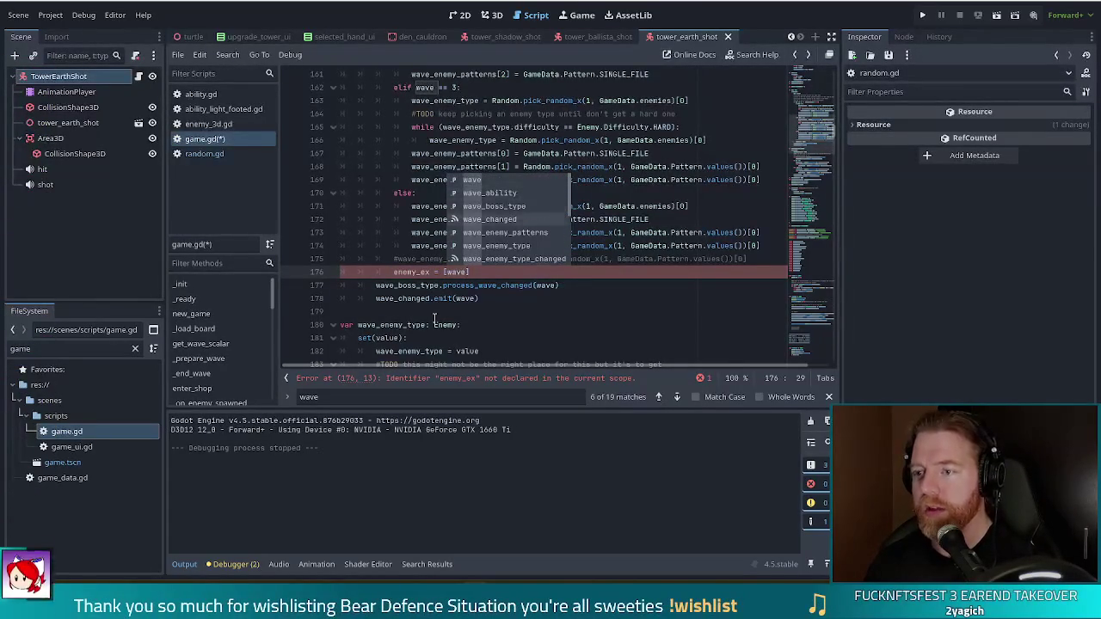
key("Return")
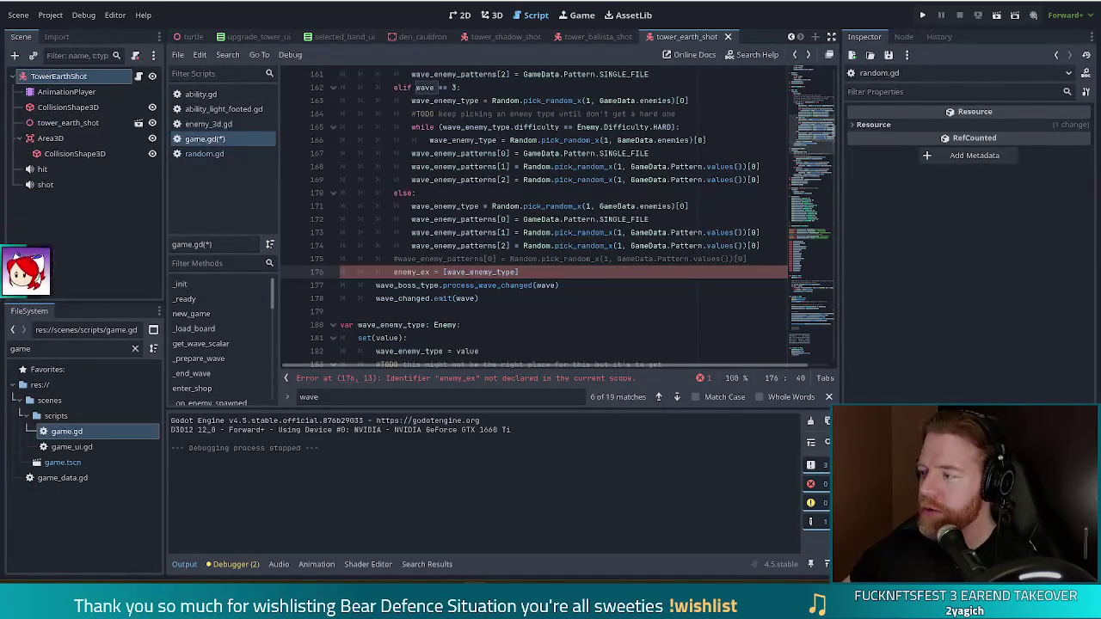
type("]")
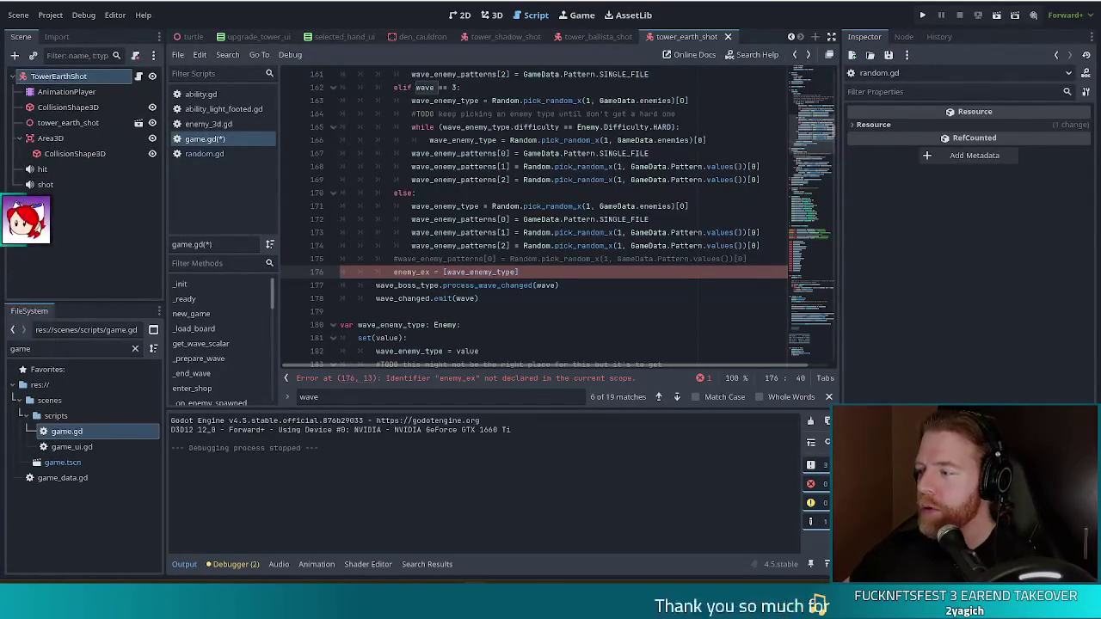
type("]")
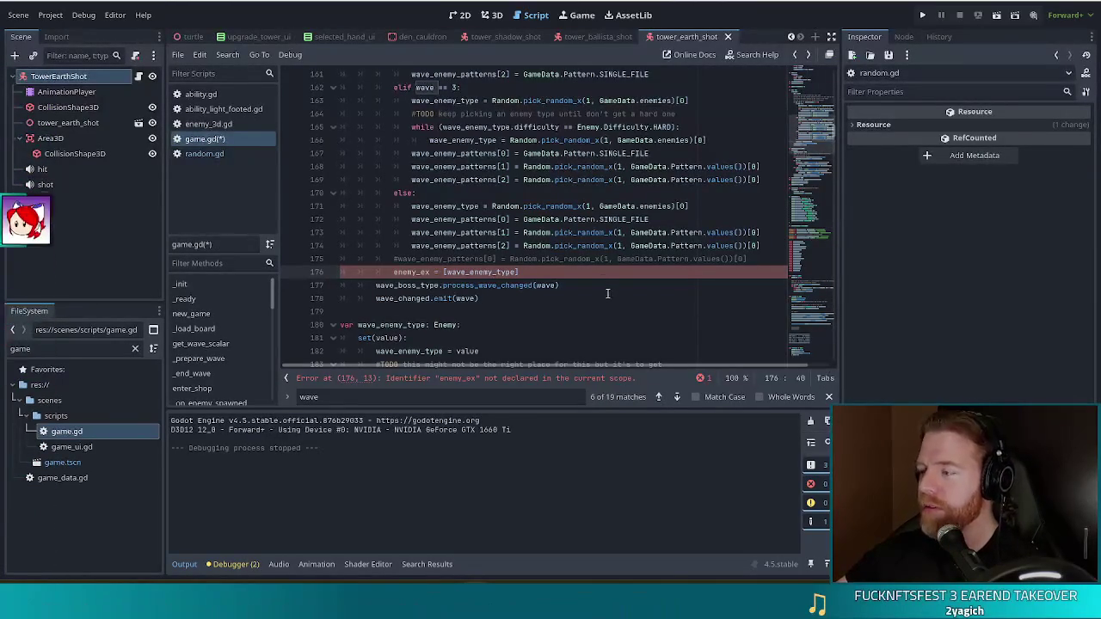
left_click(533, 272)
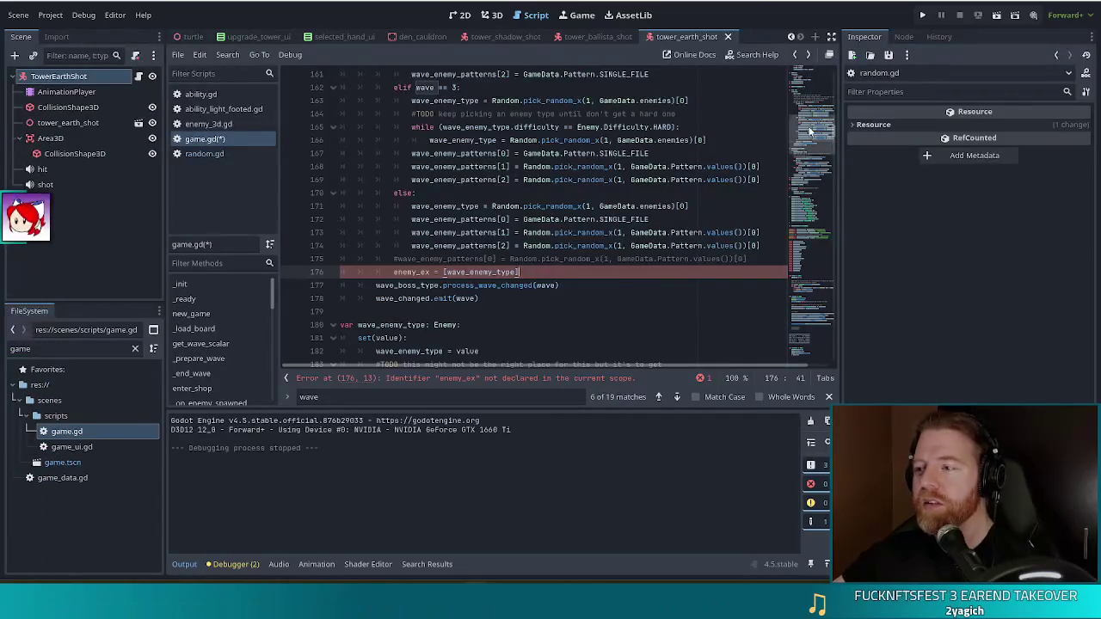
Step: Look at the wave_enemy_type declaration near line 179
left_click(445, 207, "ctrl")
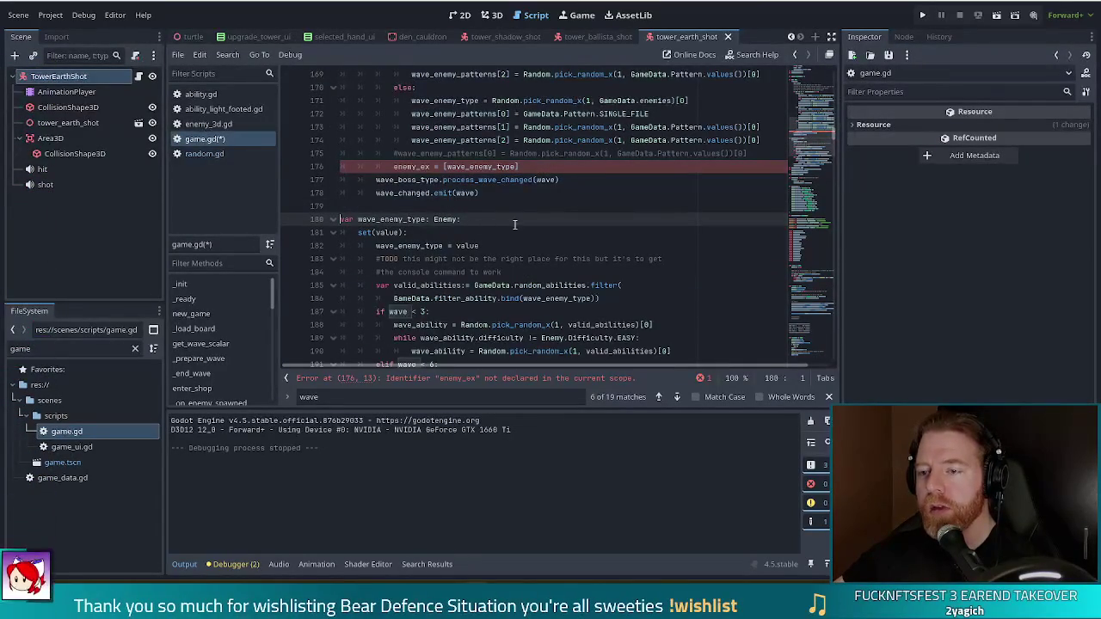
left_click(447, 207)
scroll(447, 210, "down", 5)
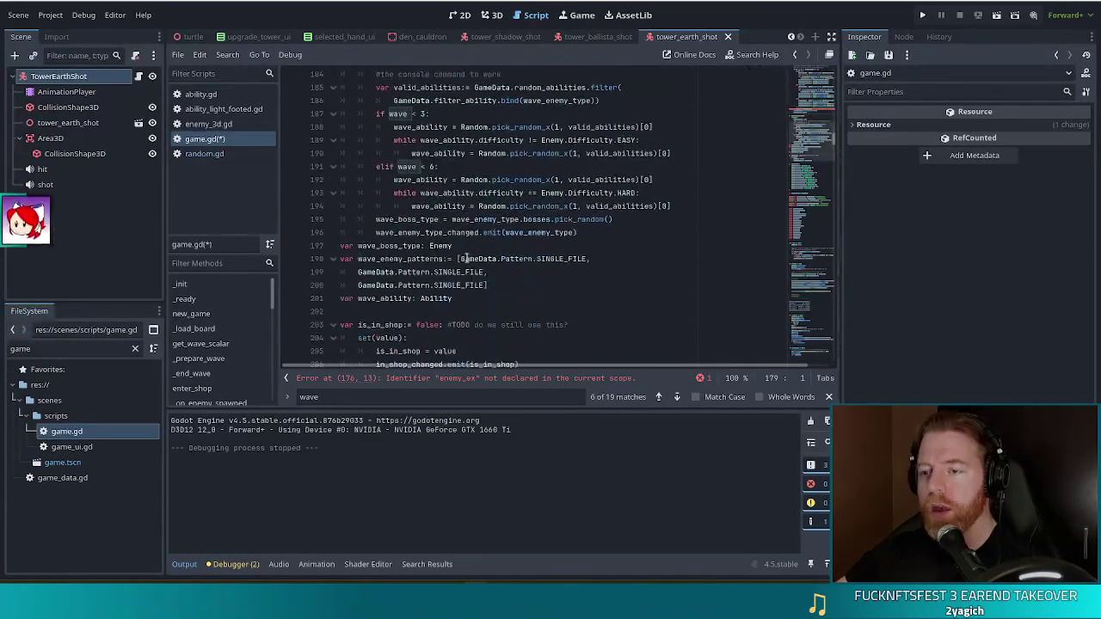
Step: Declare var enemy_ex: Array[Enemy] on a new unindented line 197, then bring up the shoebill photo
left_click(451, 301)
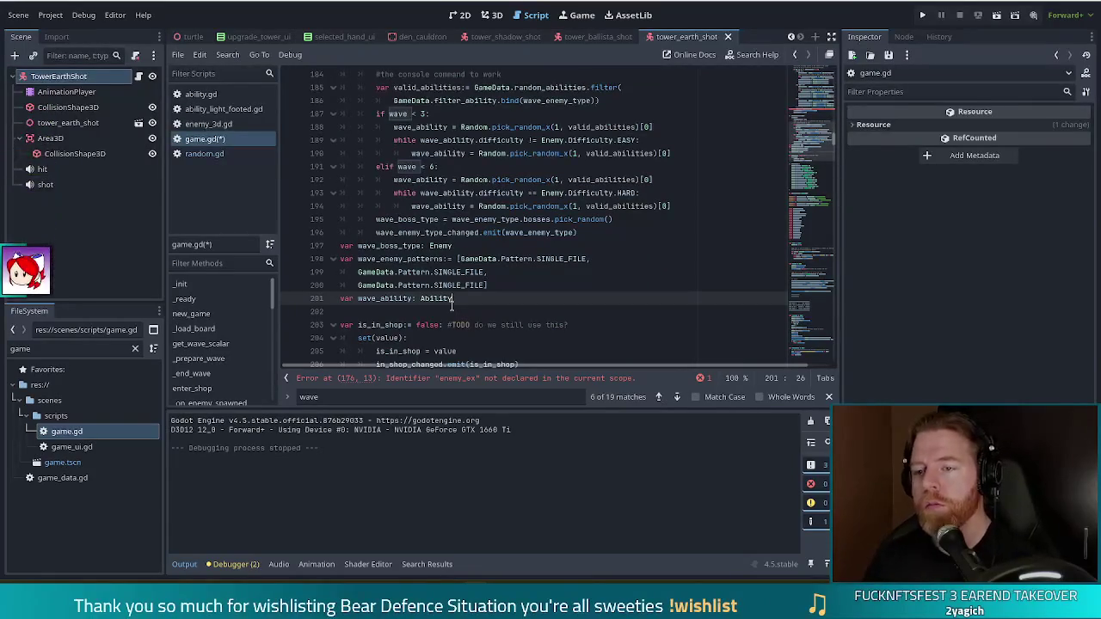
key("Up")
key("Up")
key("Up")
key("End")
key("Return")
key("BackSpace")
key("BackSpace")
type("var enemy")
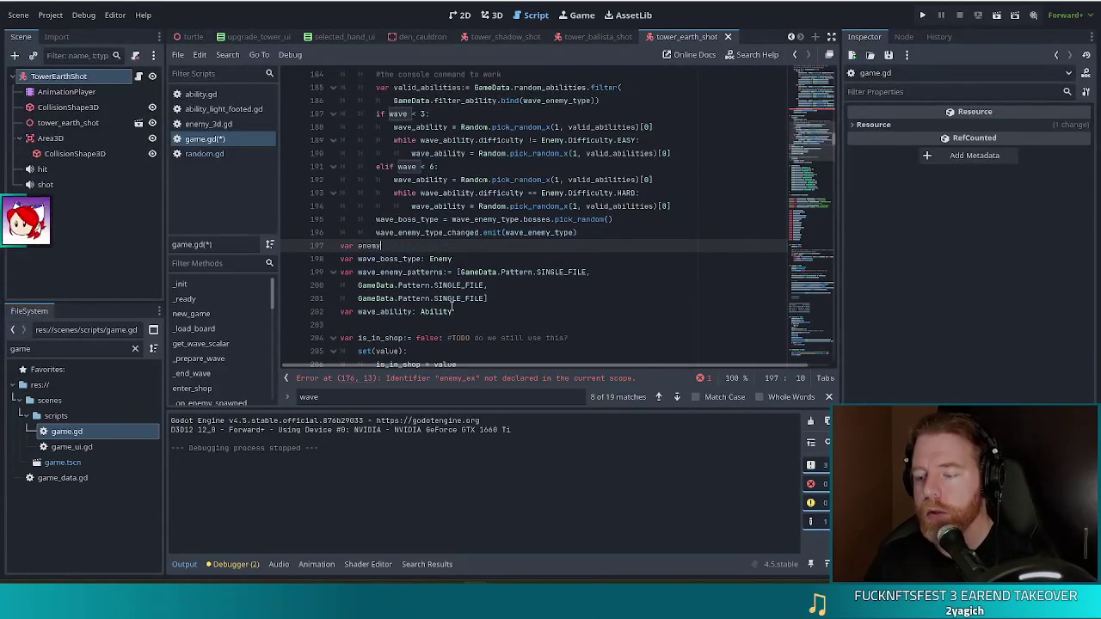
type("_ex: ")
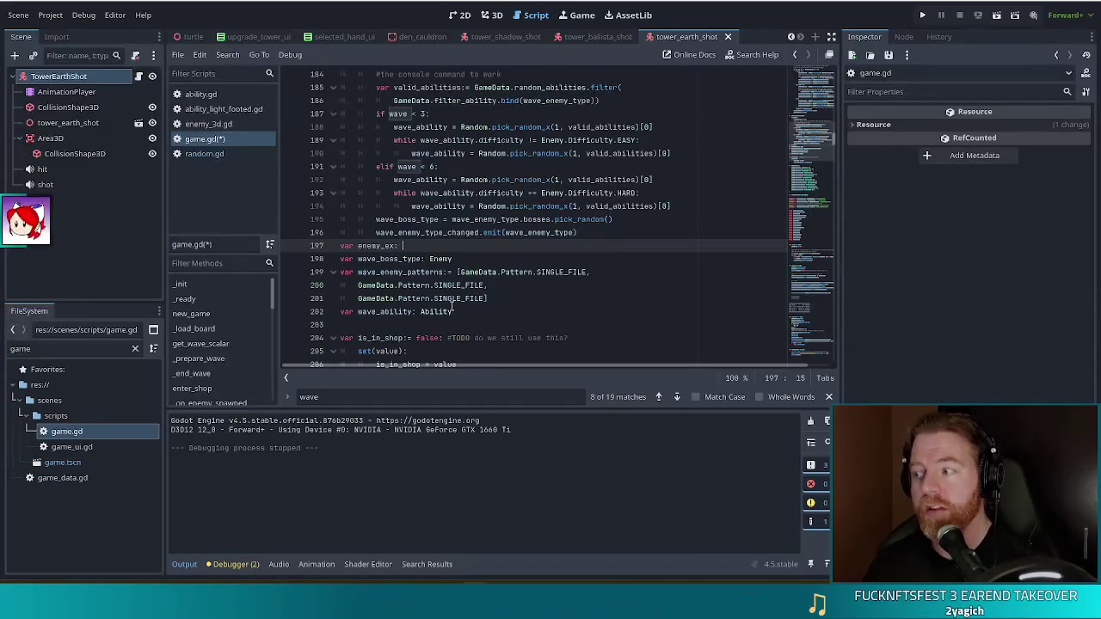
type("Ar")
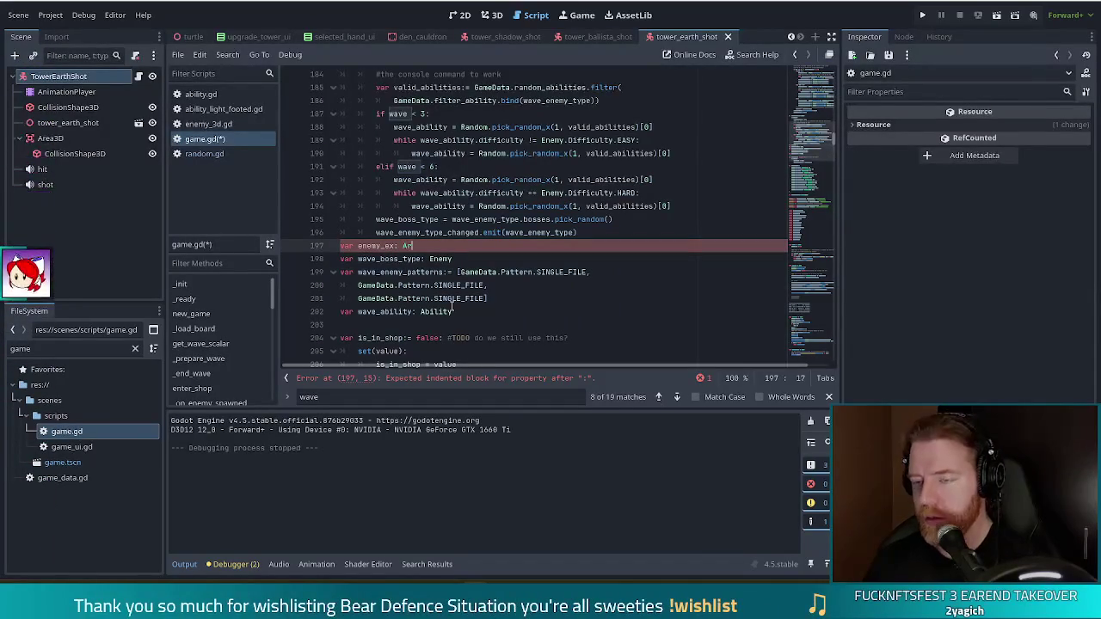
type("ray[Enemy")
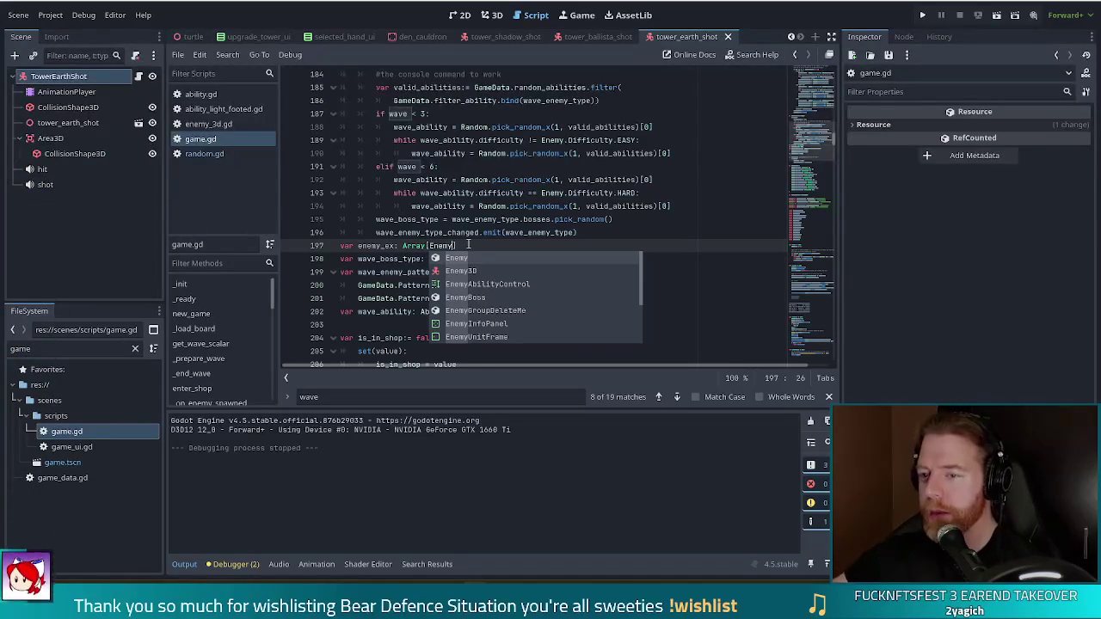
left_click(469, 247)
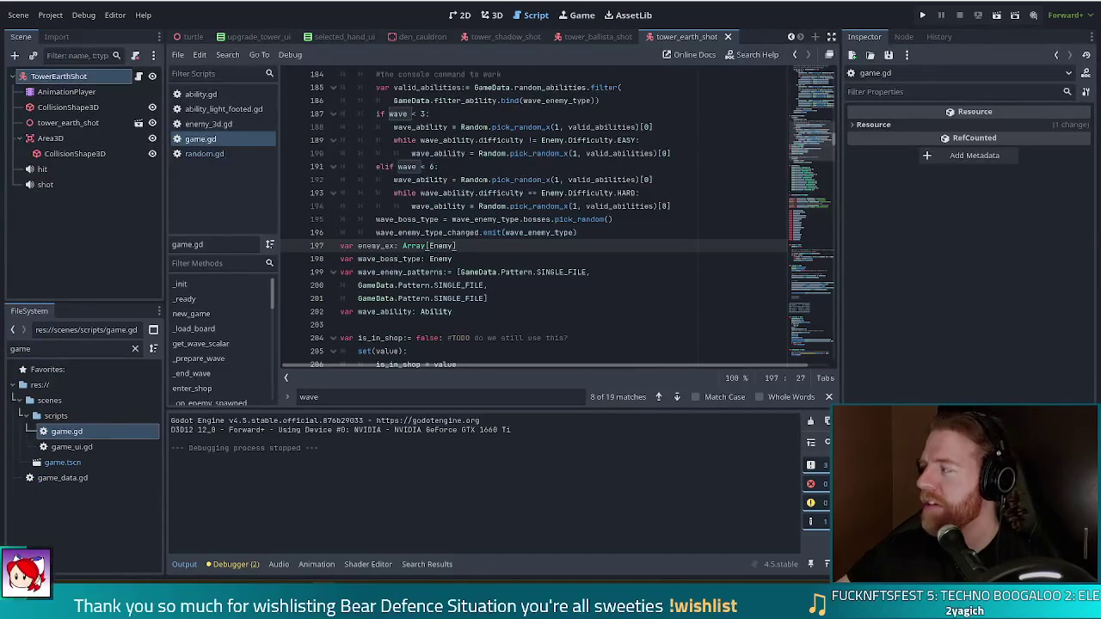
key("alt+Tab")
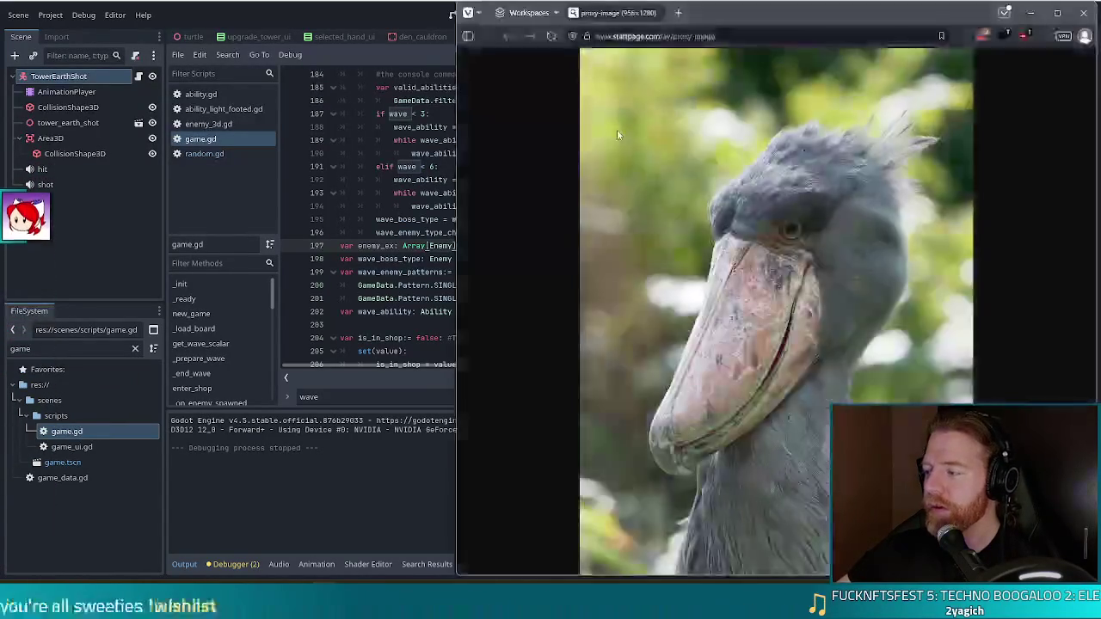
Step: Close the shoebill photo window and maximise the YouTube shoebill clattering video window
left_click_drag(862, 13, 581, 8)
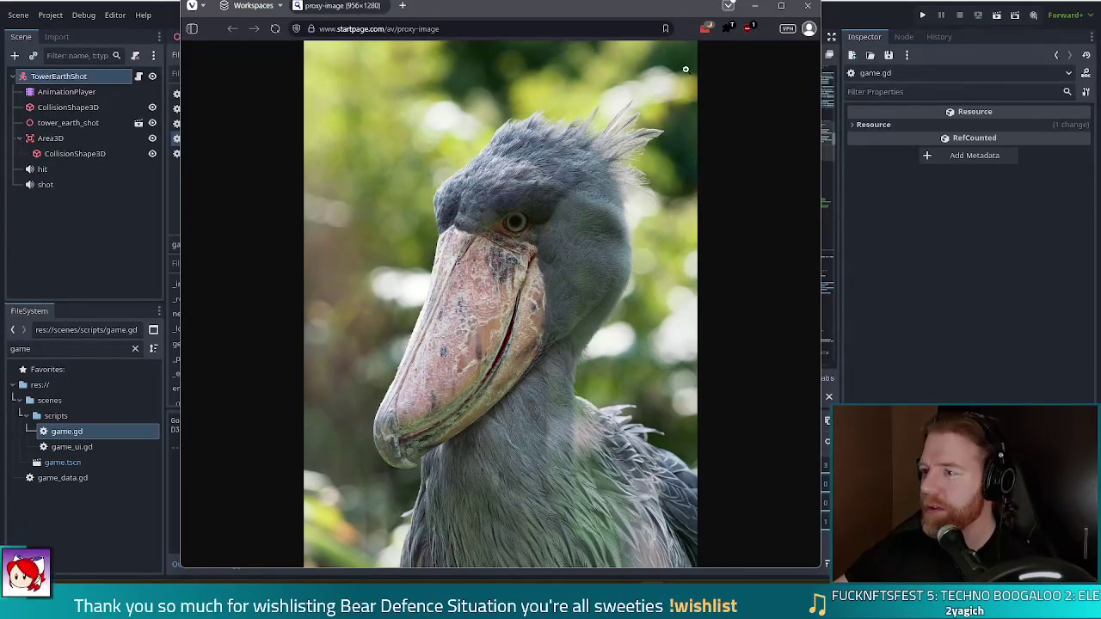
left_click(809, 8)
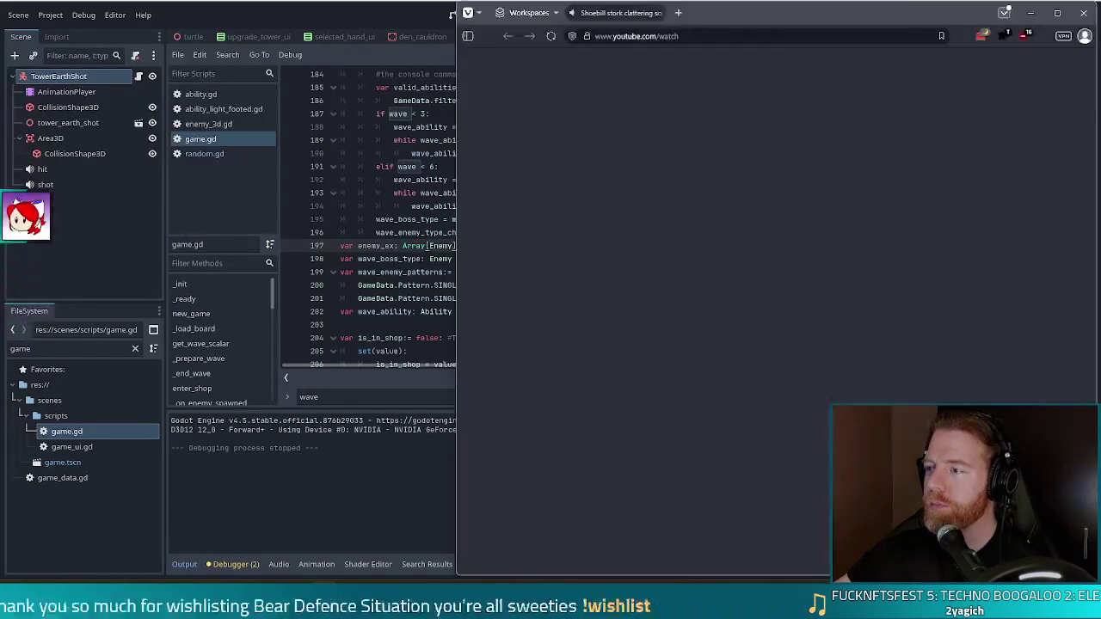
left_click_drag(926, 8, 697, 28)
double_click(626, 29)
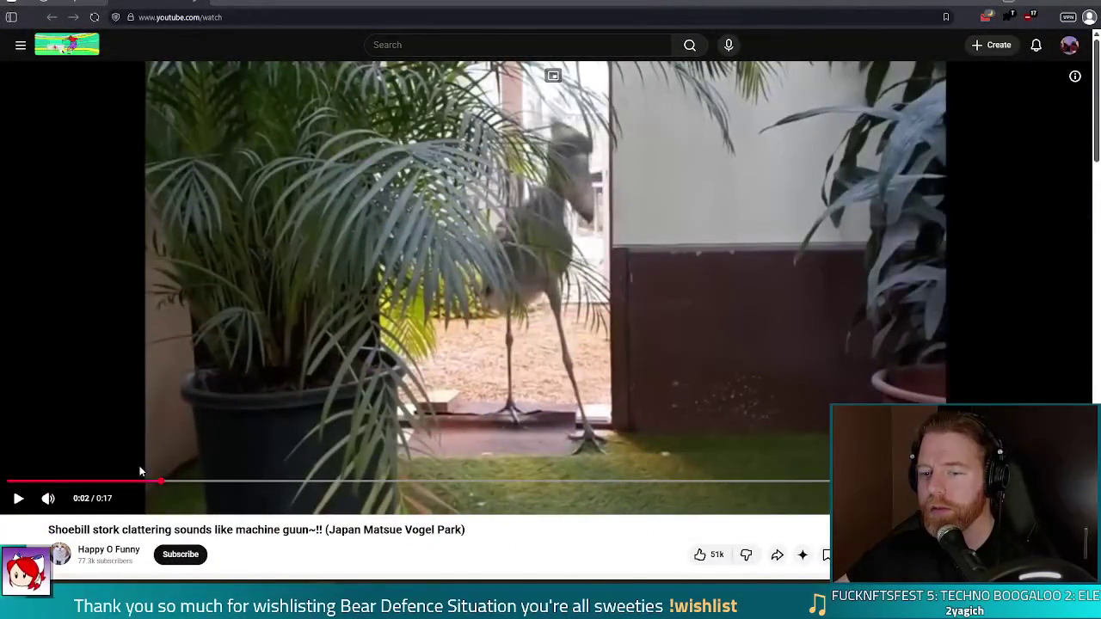
Step: Lower the shoebill video's volume, resume playback, then leave the browser for Godot
mouse_move(48, 499)
left_click_drag(90, 501, 82, 504)
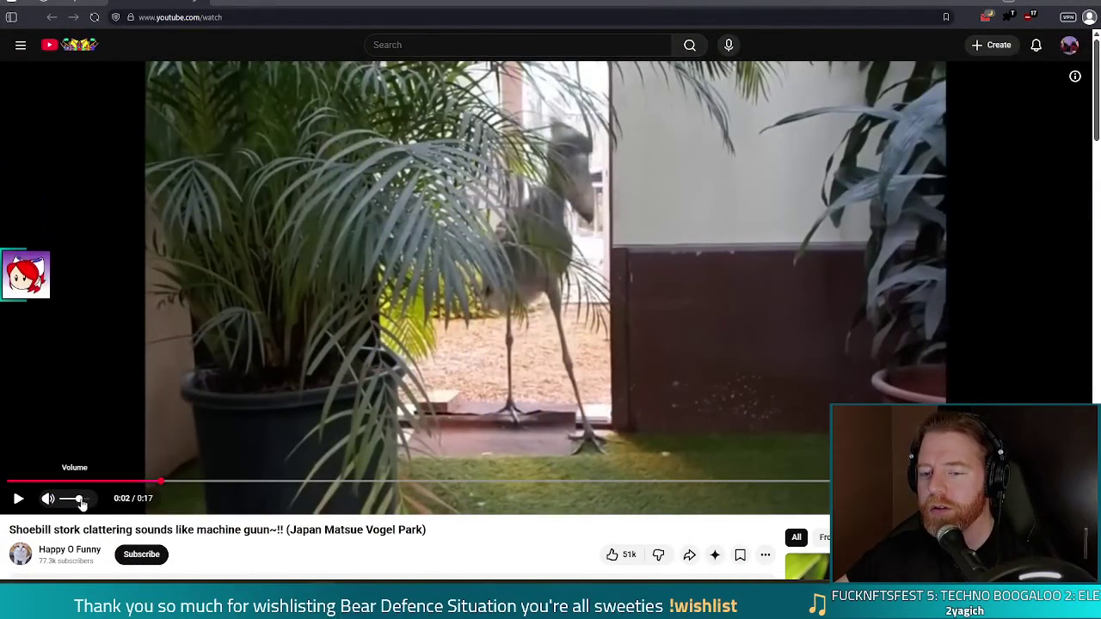
left_click(177, 322)
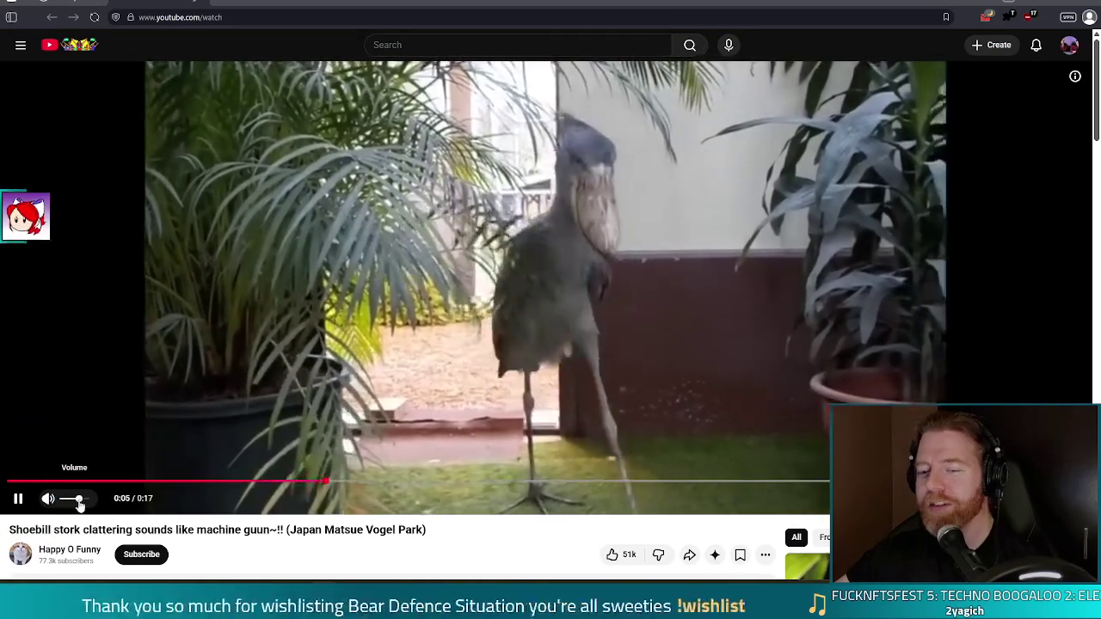
left_click_drag(79, 506, 76, 507)
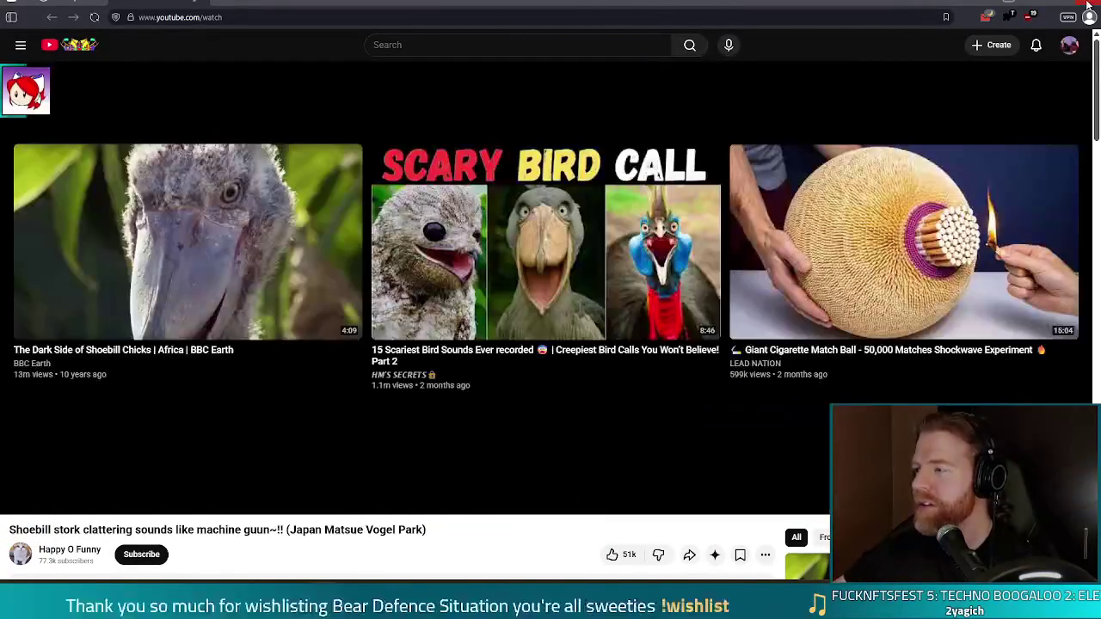
left_click(1088, 5)
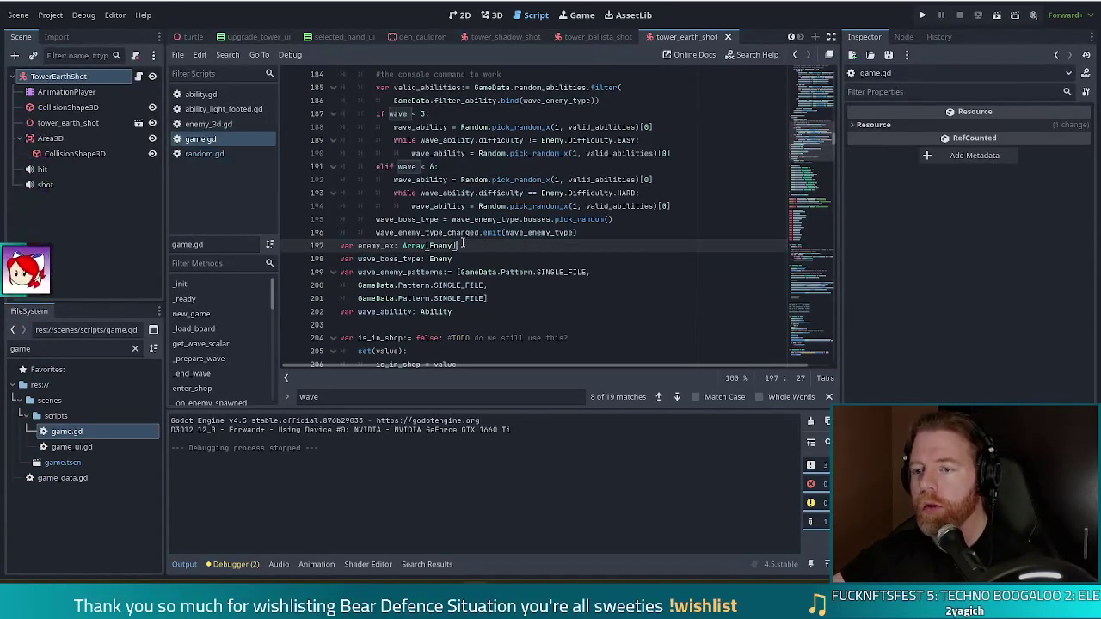
scroll(454, 272, "up", 8)
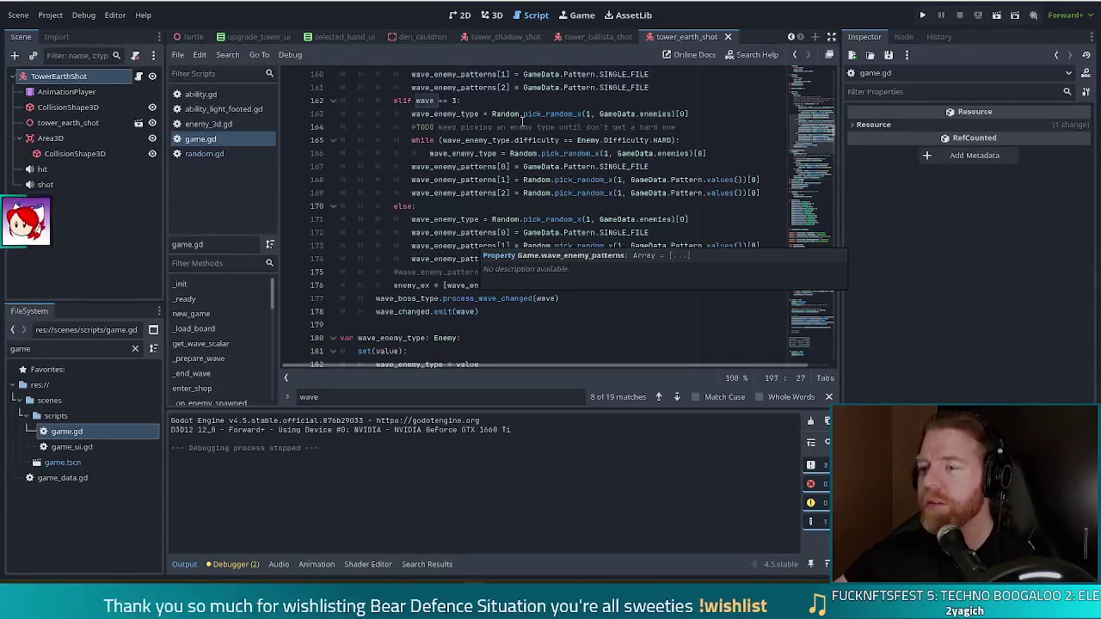
Step: Select enemy_ex on line 176 and copy it; Output reports the clipboard cannot open
left_click(585, 220)
scroll(584, 220, "up", 2)
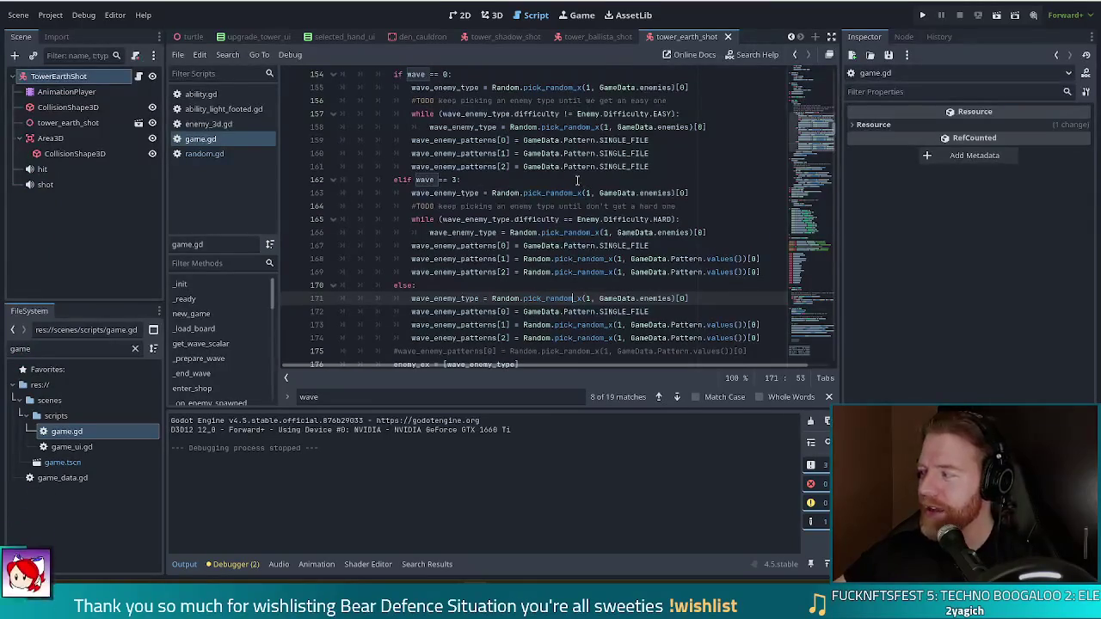
scroll(526, 282, "down", 4)
scroll(536, 271, "up", 6)
scroll(536, 271, "down", 4)
double_click(411, 284)
key("ctrl+c")
Step: Review the easy-enemy TODO comment and the line 155 enemy pick
scroll(556, 186, "up", 3)
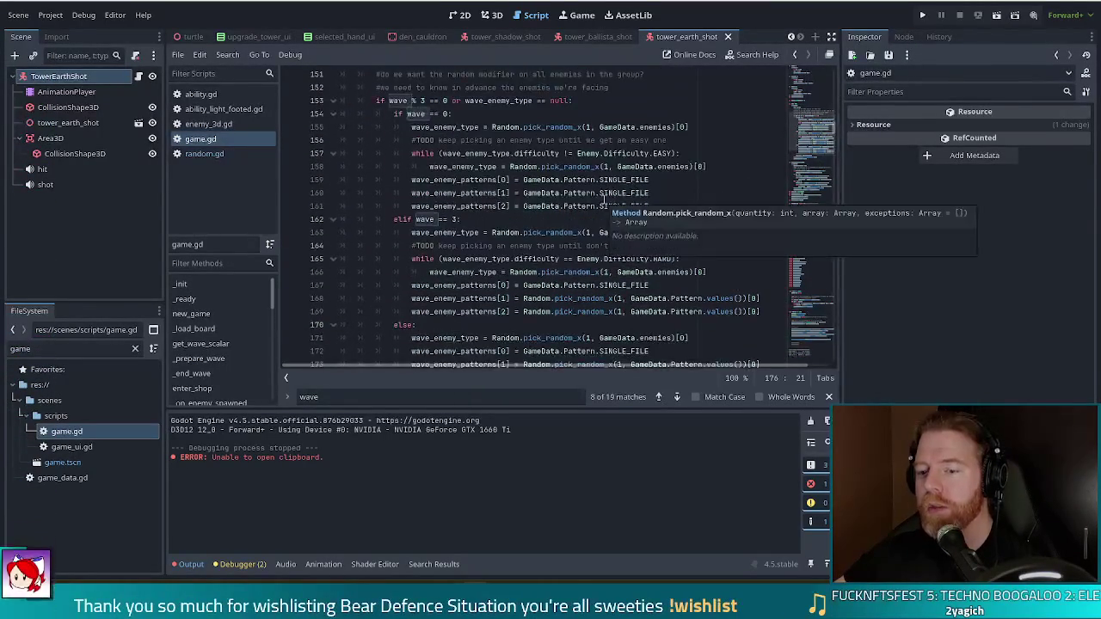
scroll(603, 202, "down", 4)
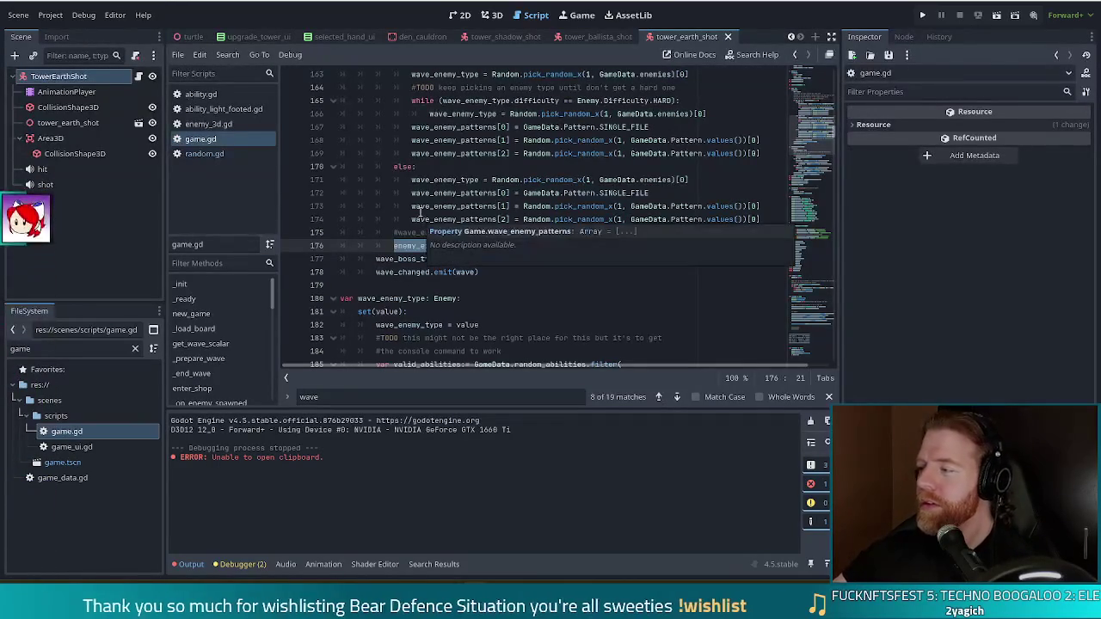
scroll(508, 179, "up", 2)
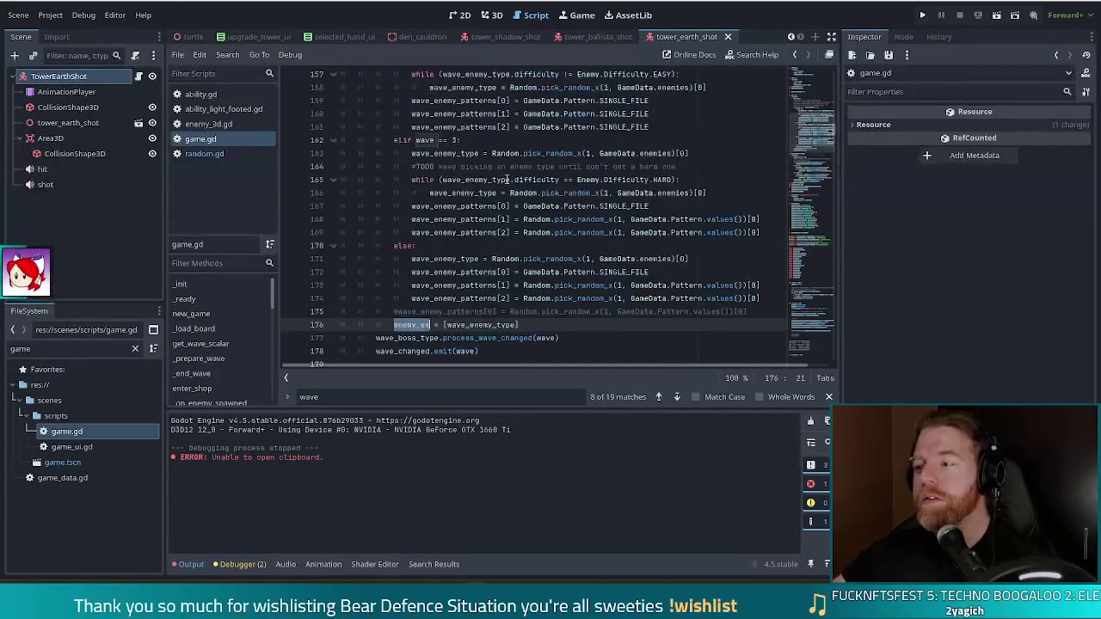
scroll(507, 179, "up", 3)
left_click(537, 180)
left_click(682, 193)
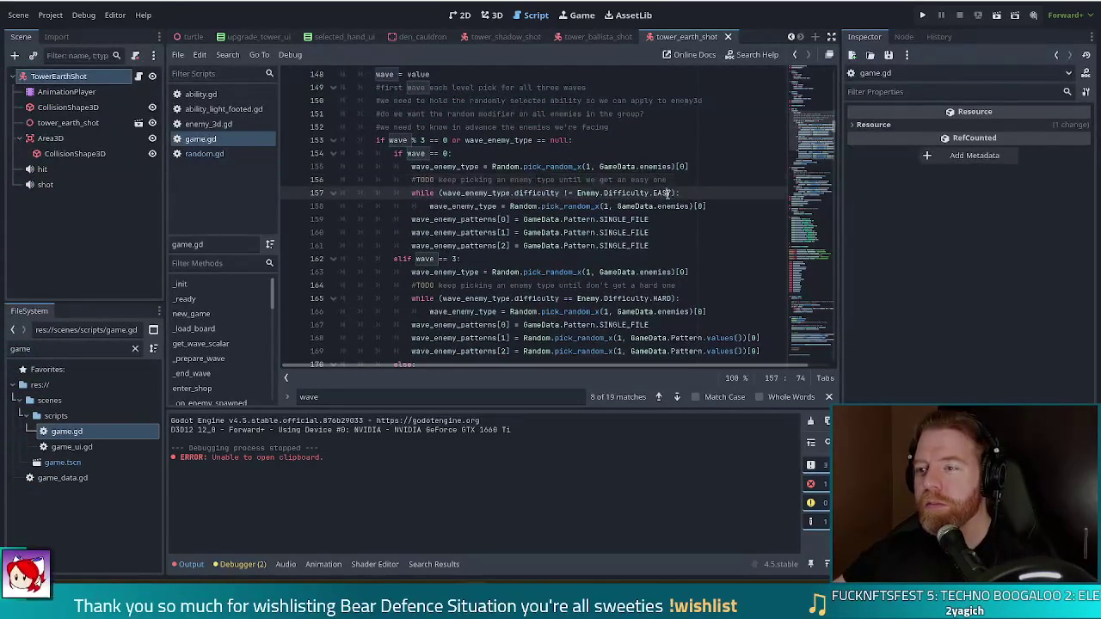
left_click(583, 179)
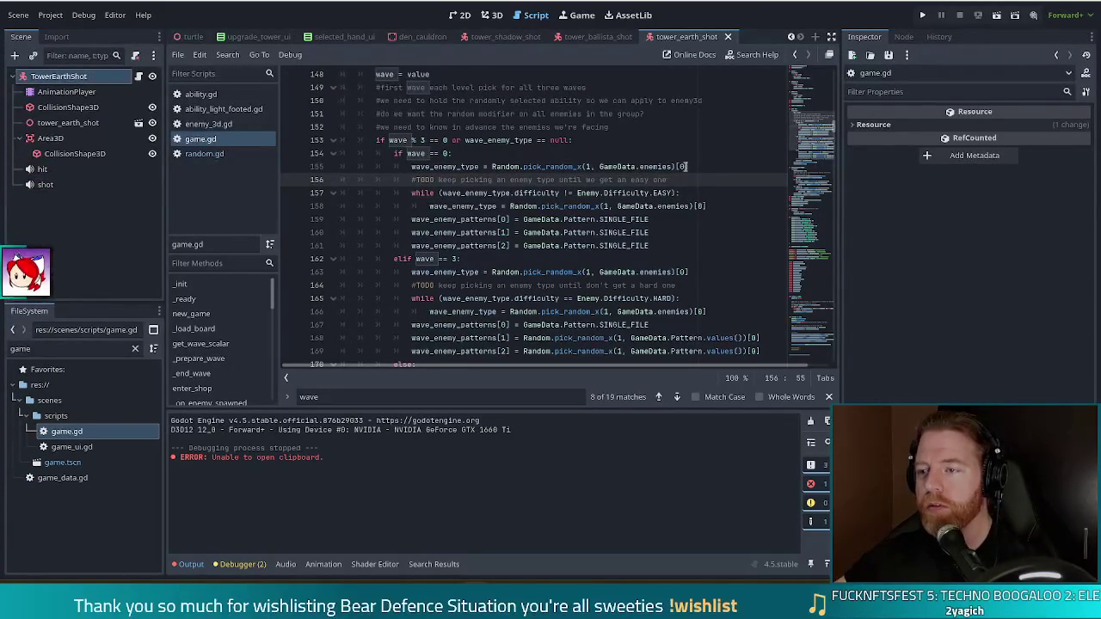
left_click(454, 167)
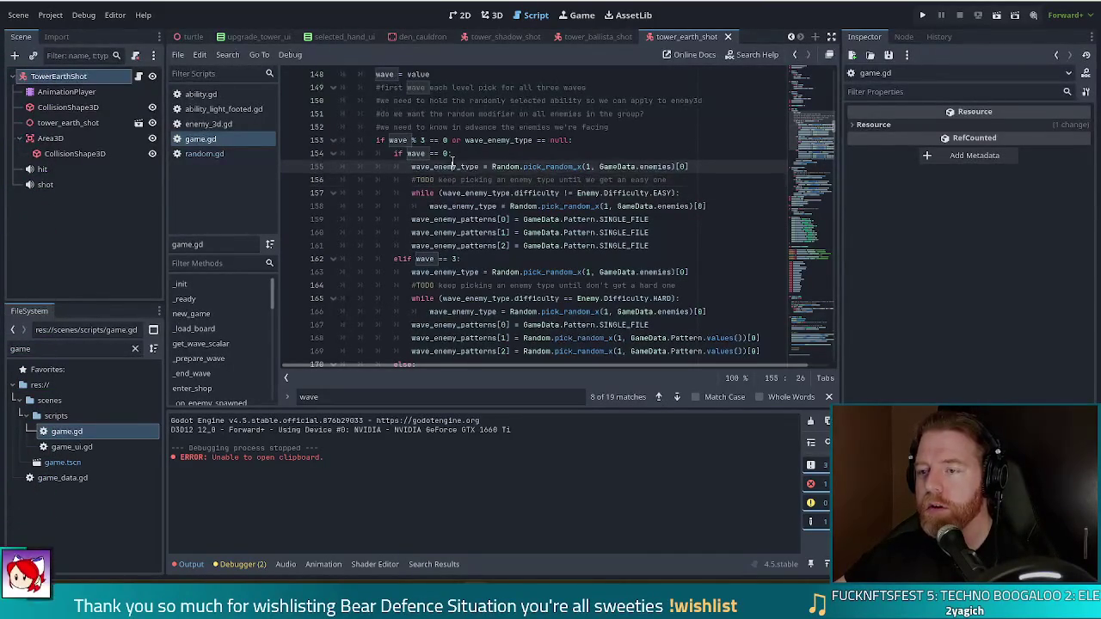
scroll(534, 188, "down", 1)
scroll(563, 227, "down", 2)
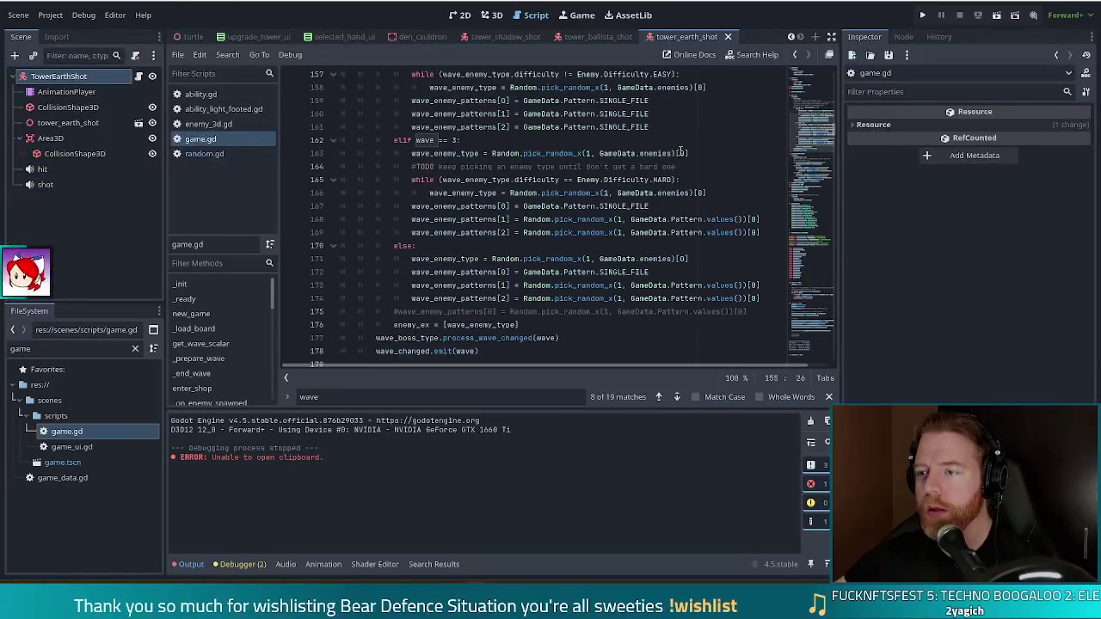
Step: Add enemy_ex as an exclusion to the pick_random_x calls on lines 163, 166 and 171
left_click(676, 153)
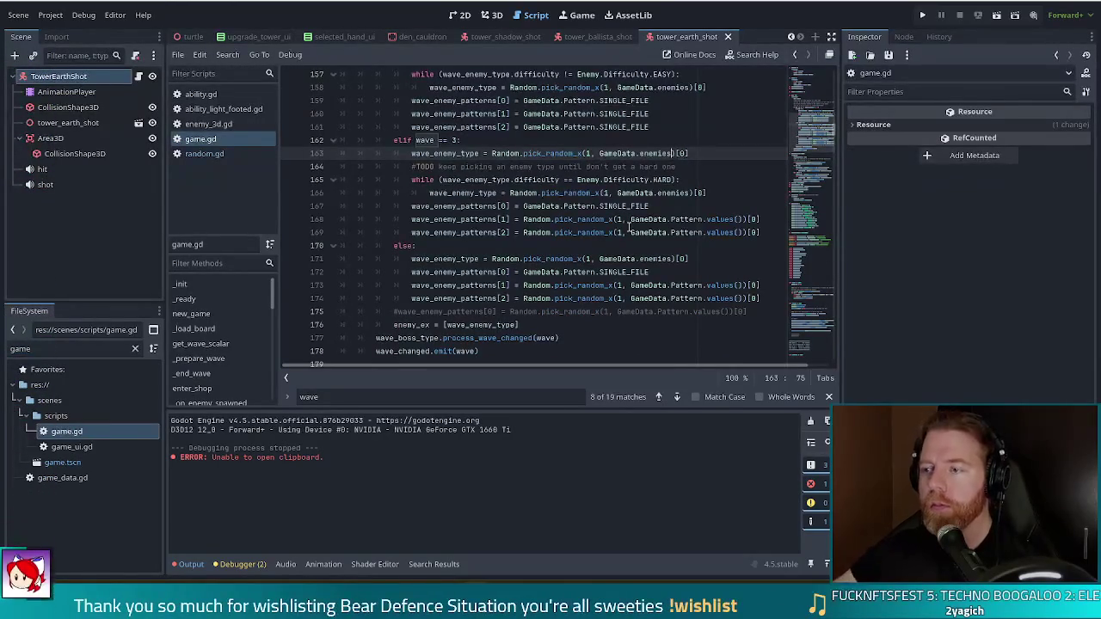
type(", enemy_ex")
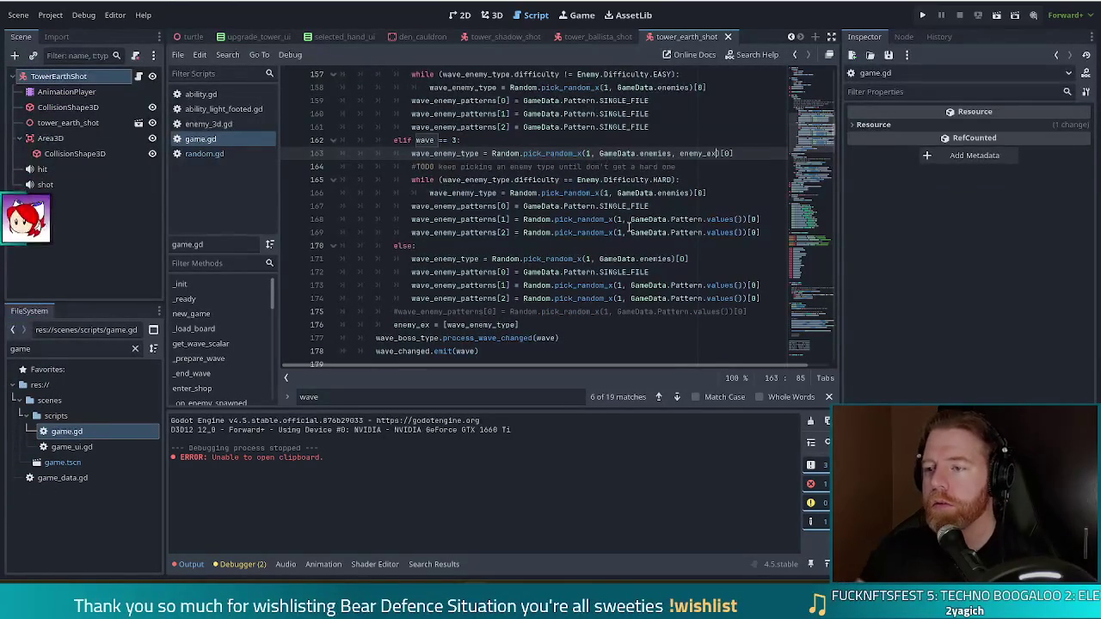
left_click(691, 193)
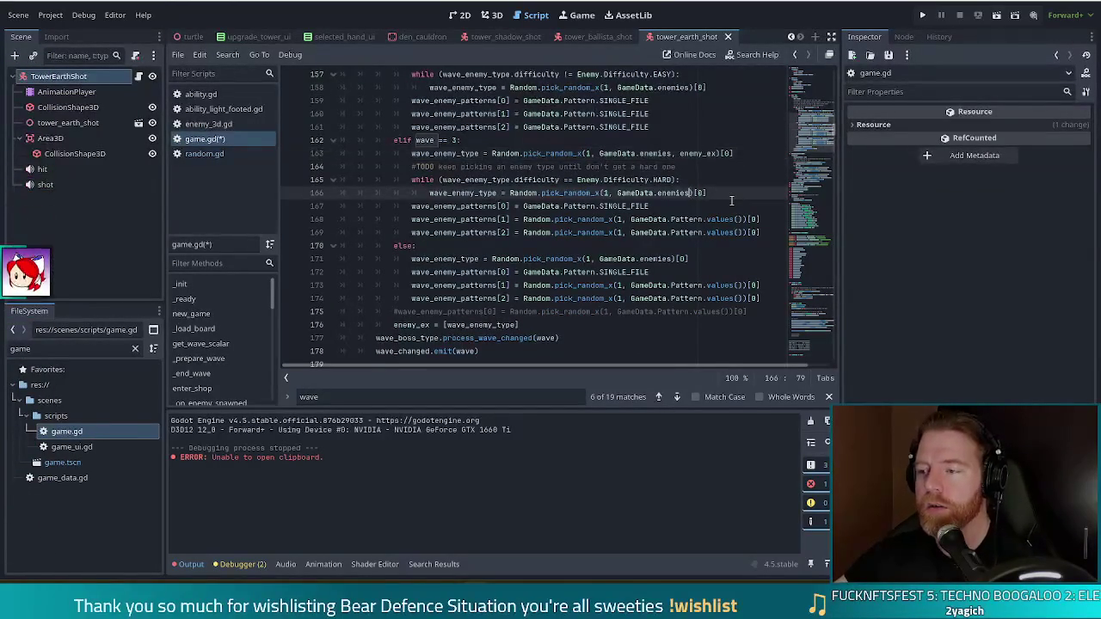
type(", enemy_ex")
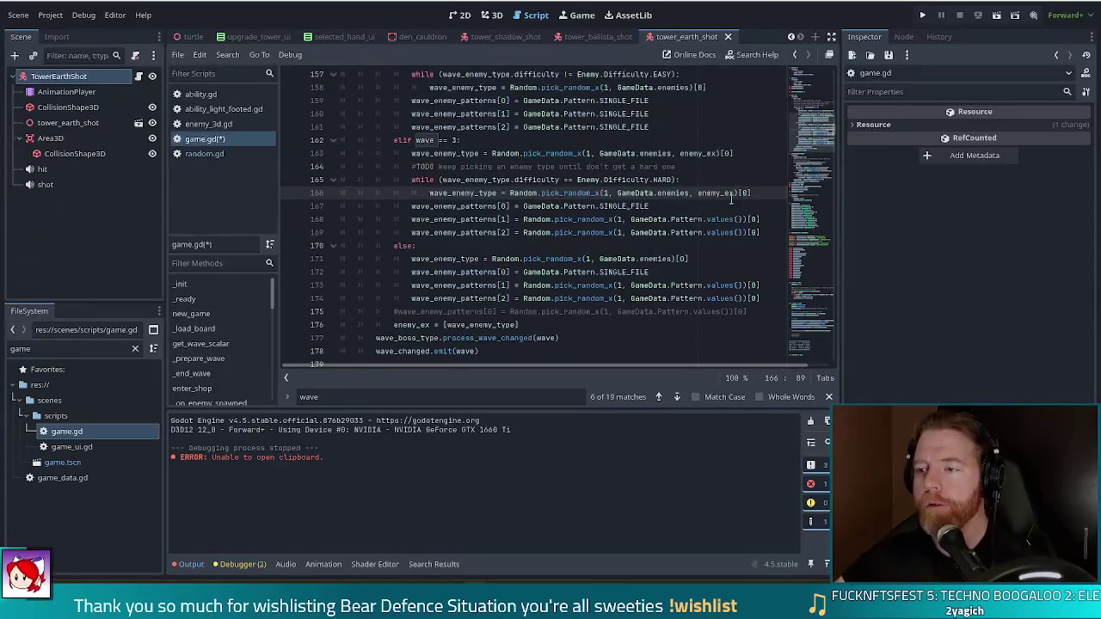
scroll(569, 246, "down", 1)
left_click(676, 220)
type(", ")
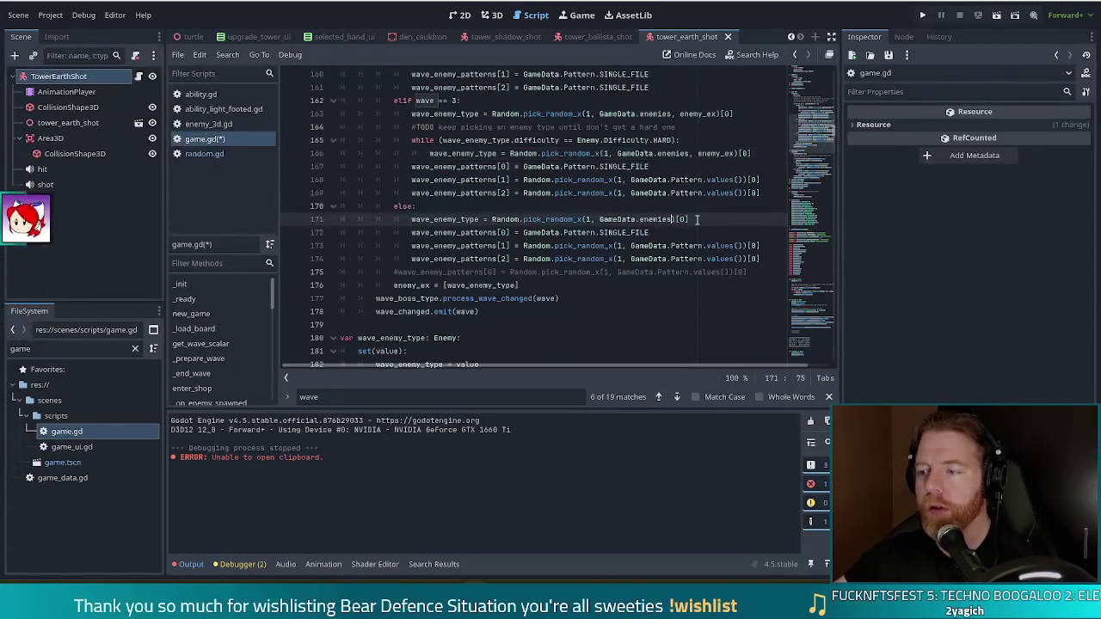
type("enemy_ex")
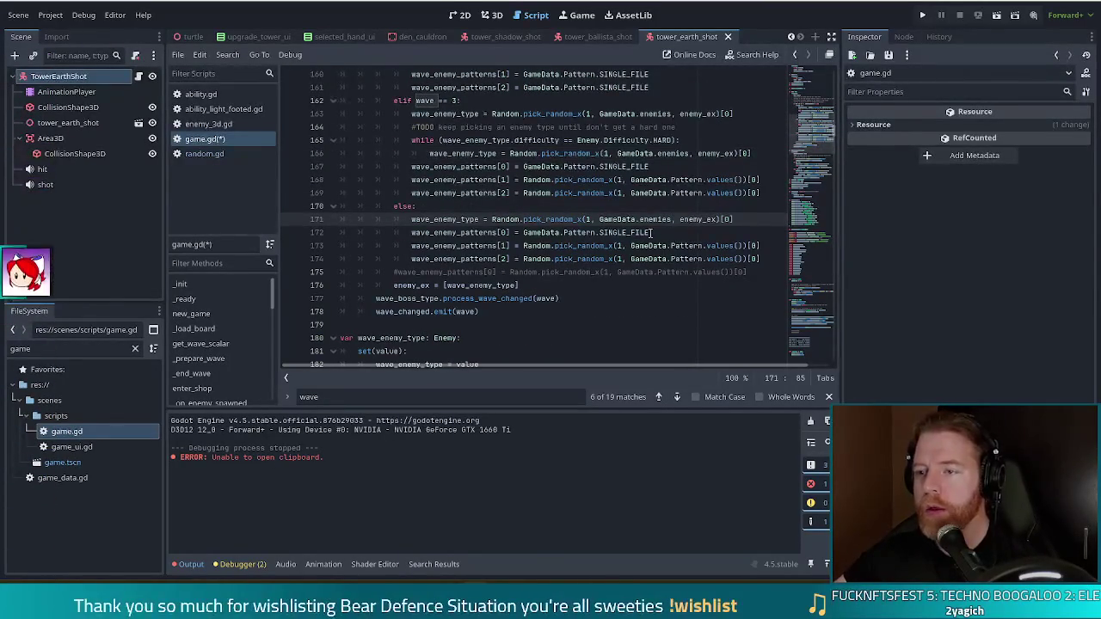
Step: Check the enemy_ex = [wave_enemy_type] line and save game.gd
left_click(441, 287)
triple_click(523, 285)
left_click(523, 285)
key("ctrl+s")
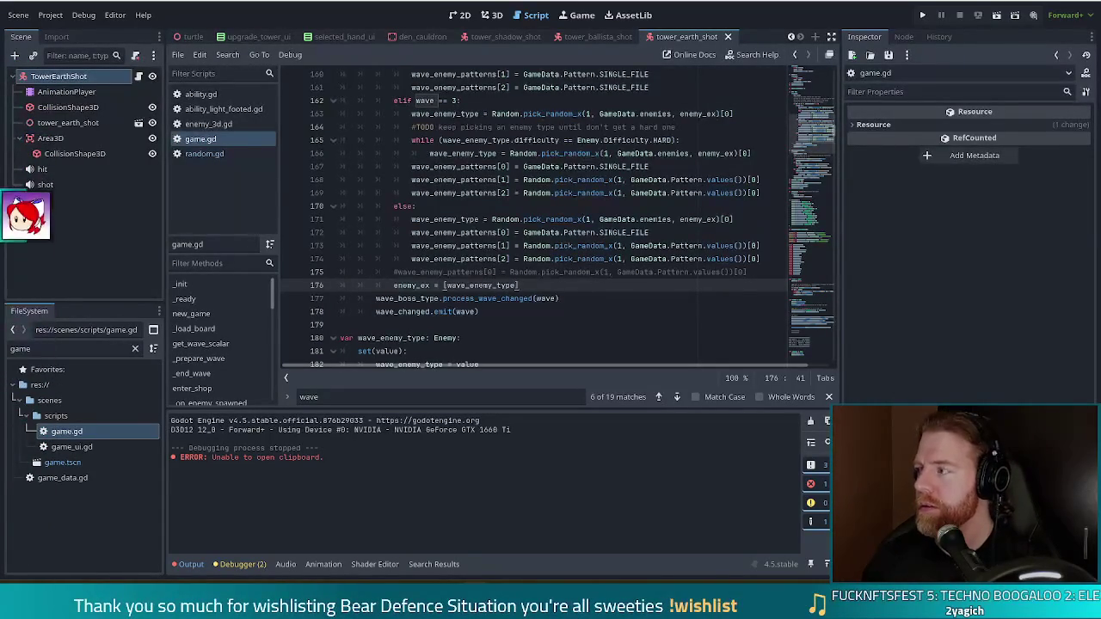
Step: Check the pattern-pick lines near line 169, then run the project to test the changes
left_click(757, 272)
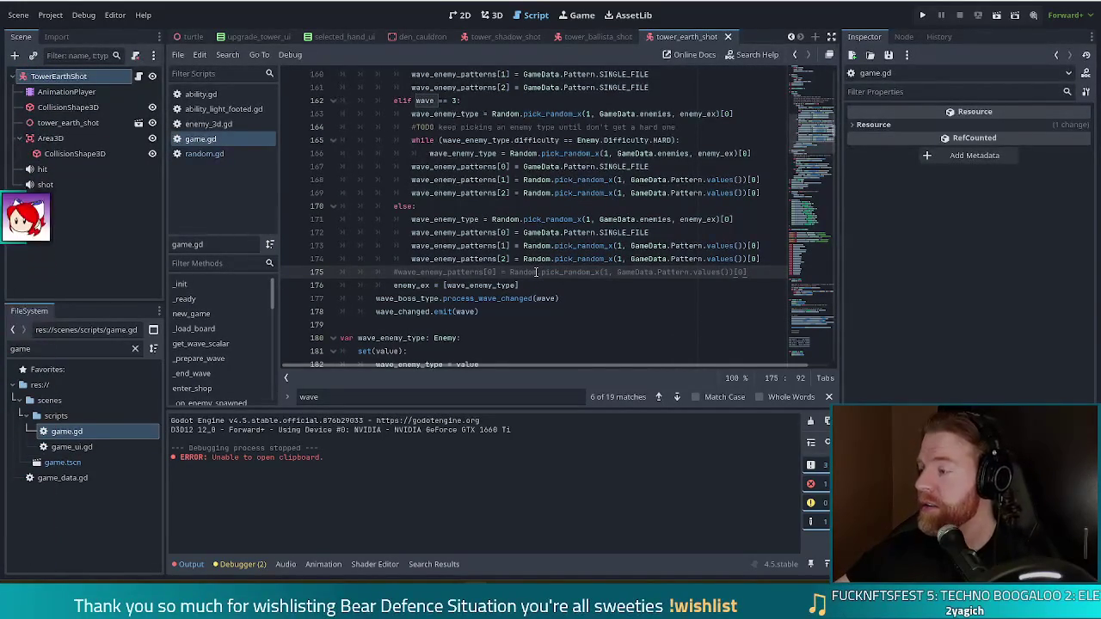
left_click(634, 193)
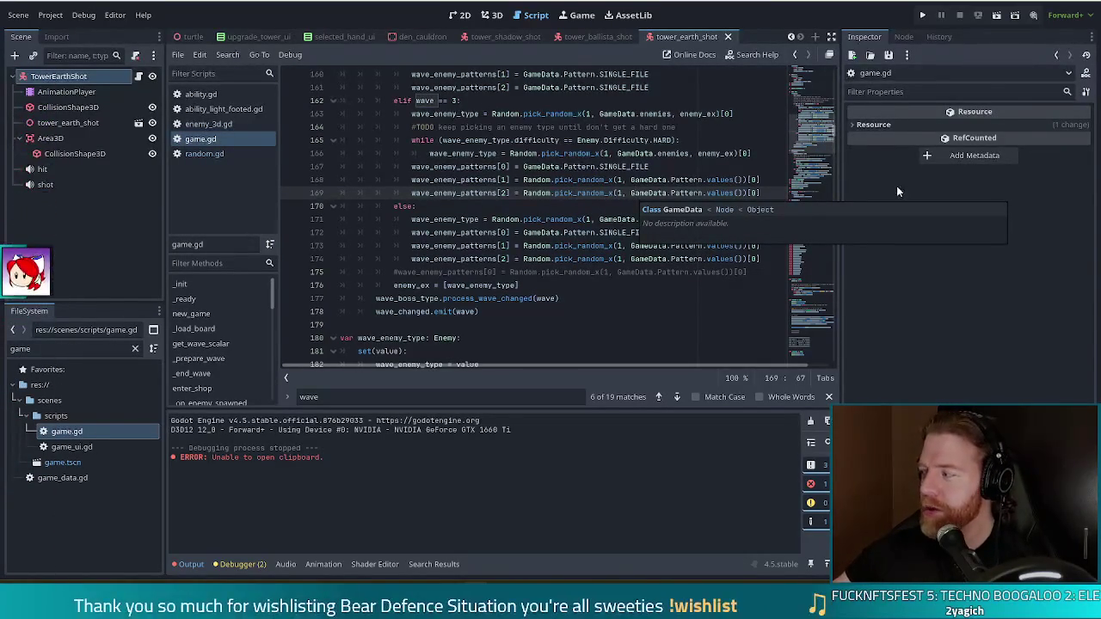
left_click(977, 16)
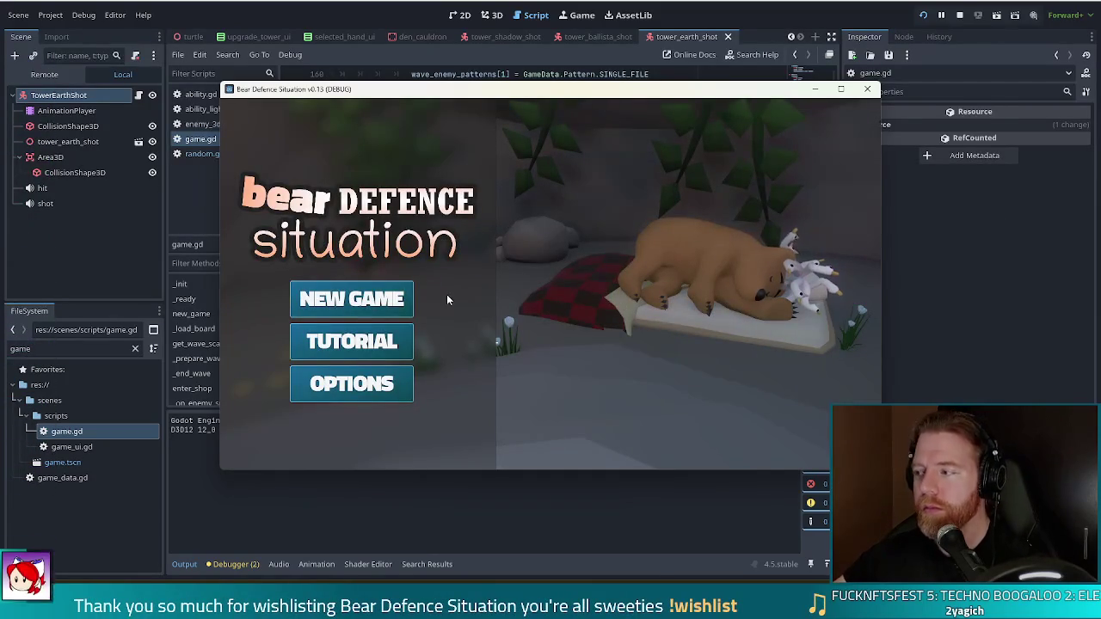
Step: Start a new game, clear level 1's three wave summaries, and upgrade the Ballista Tower
left_click(404, 313)
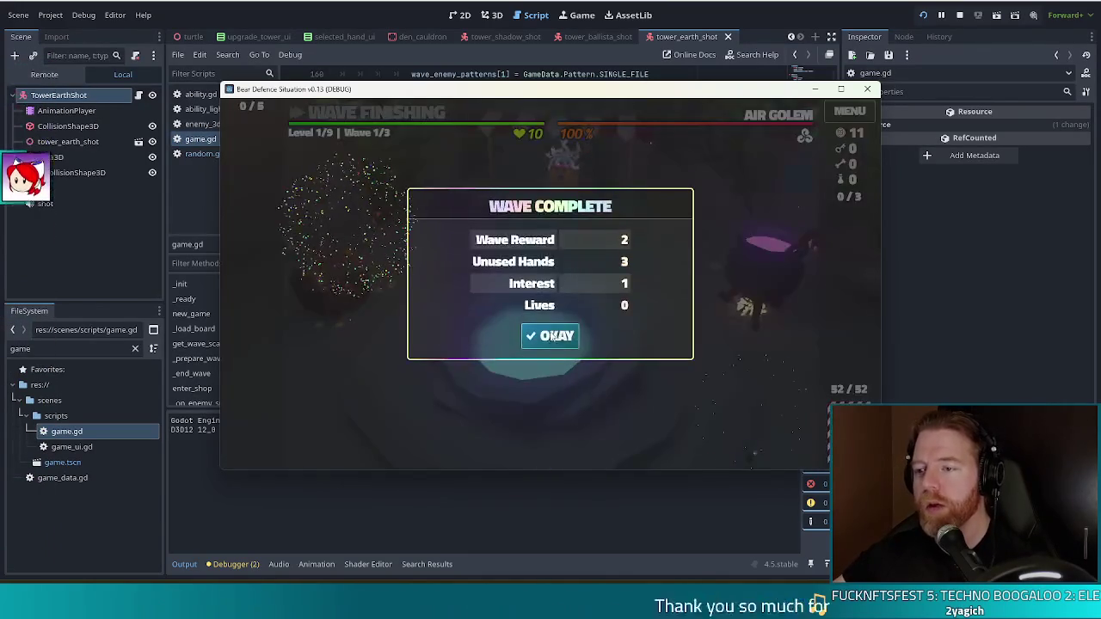
left_click(553, 337)
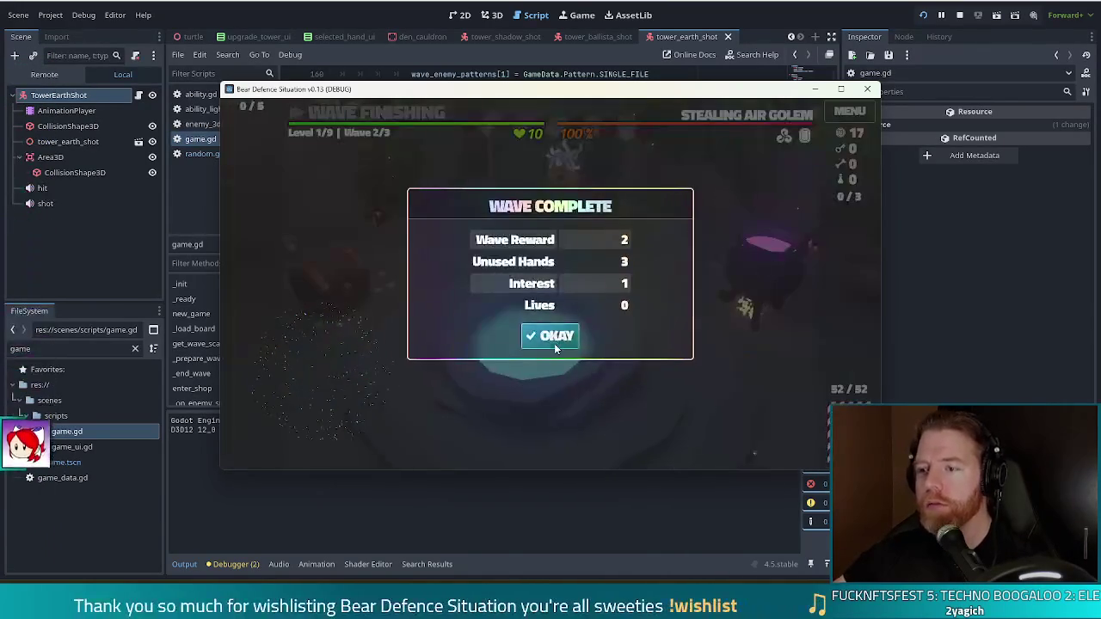
left_click(555, 338)
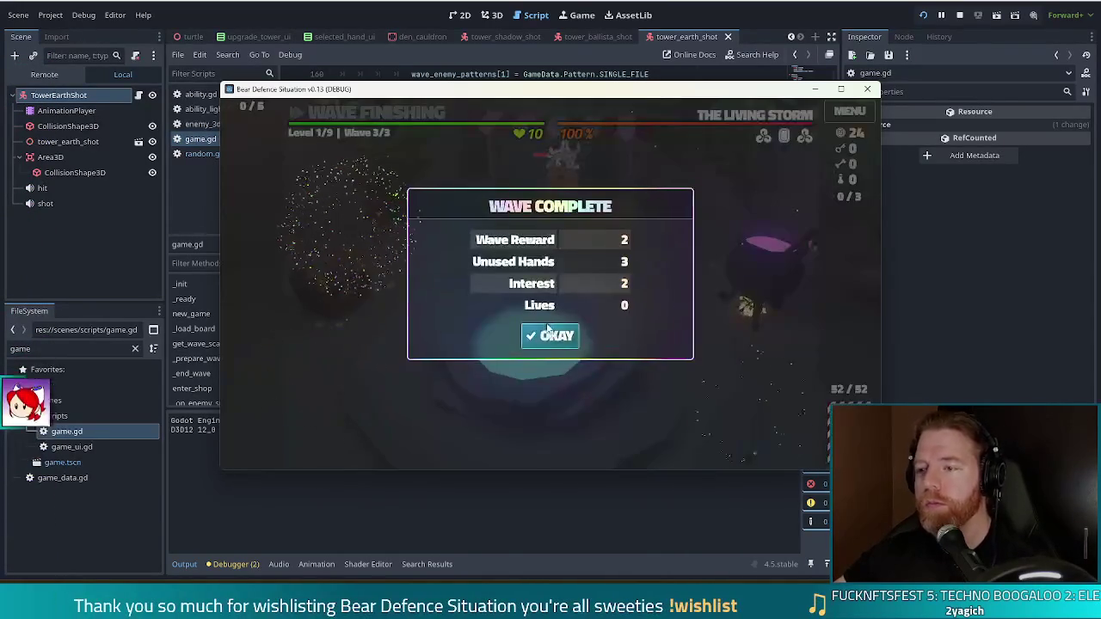
left_click(552, 341)
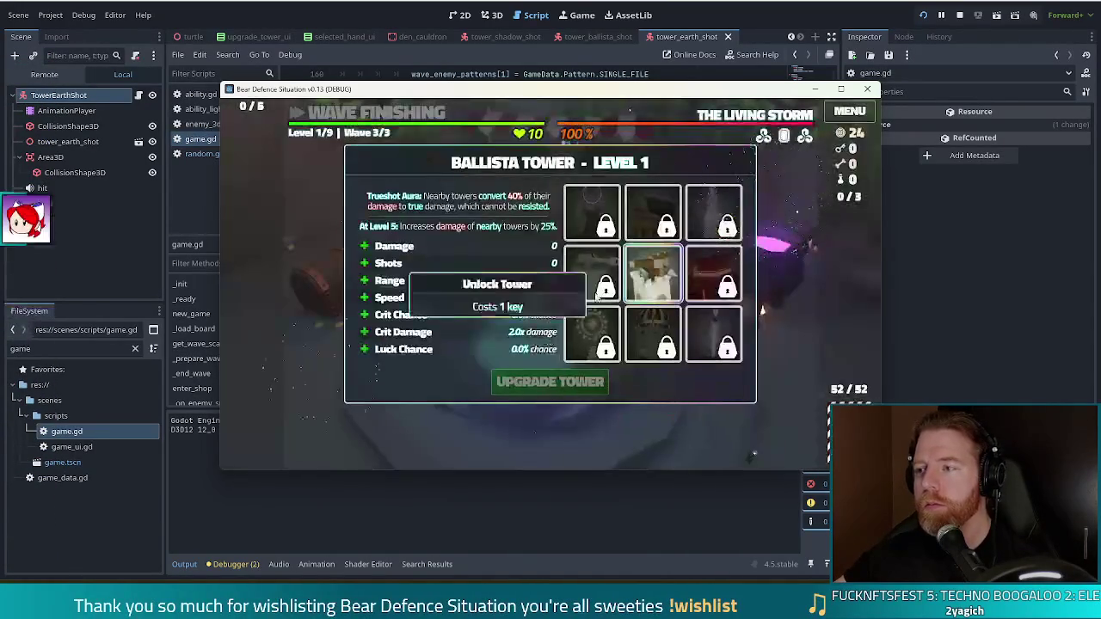
left_click(543, 385)
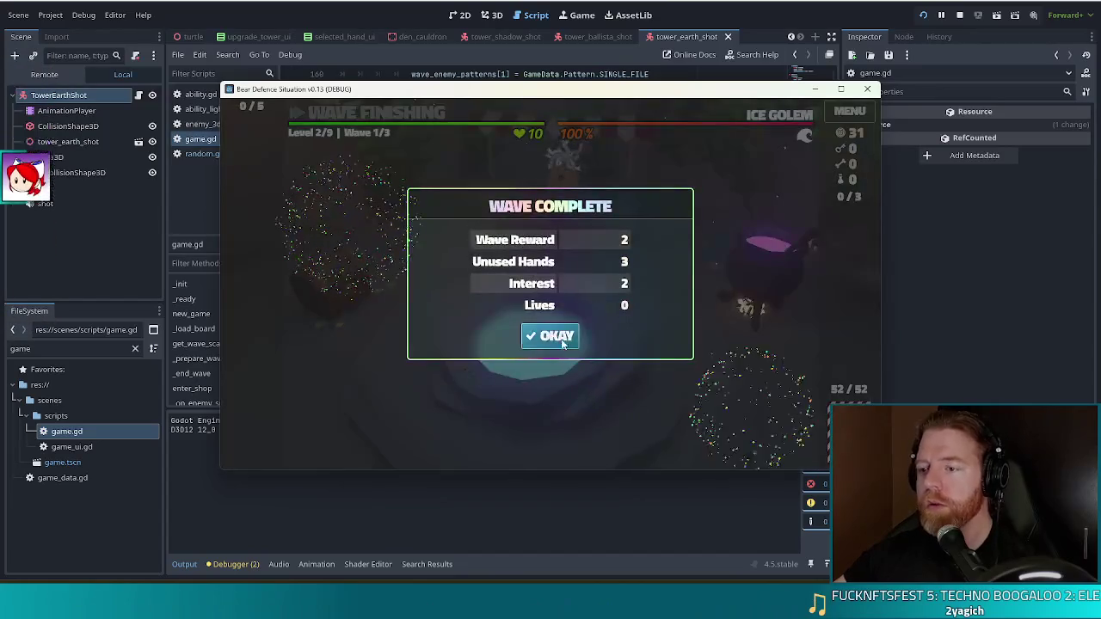
Step: Clear level 2's wave summaries and upgrade the Ballista Tower to advance to level 3
left_click(552, 340)
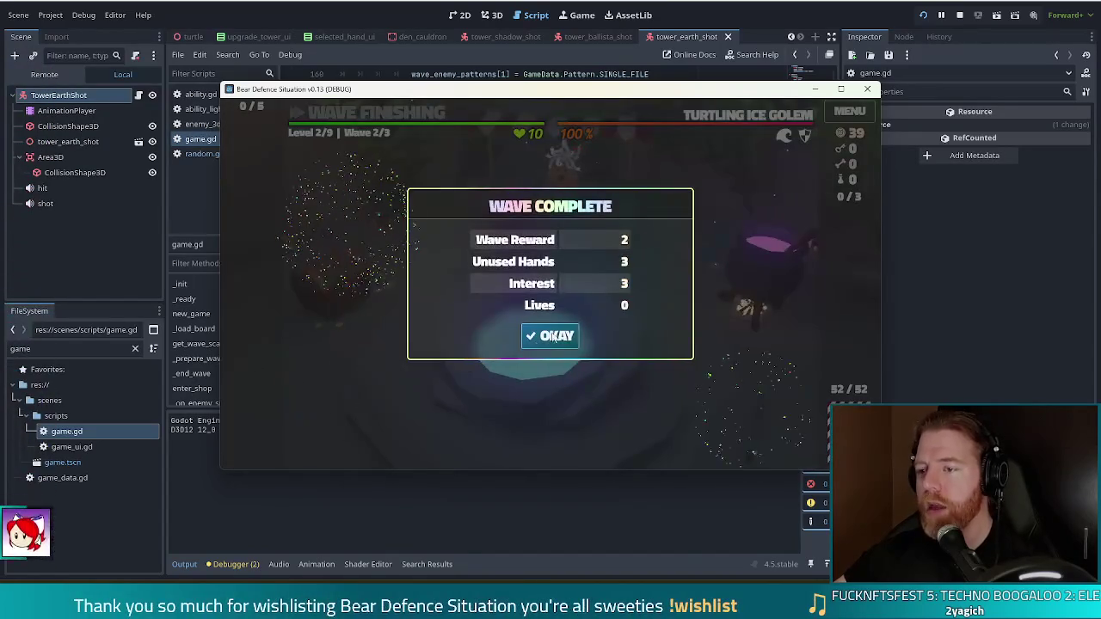
left_click(551, 326)
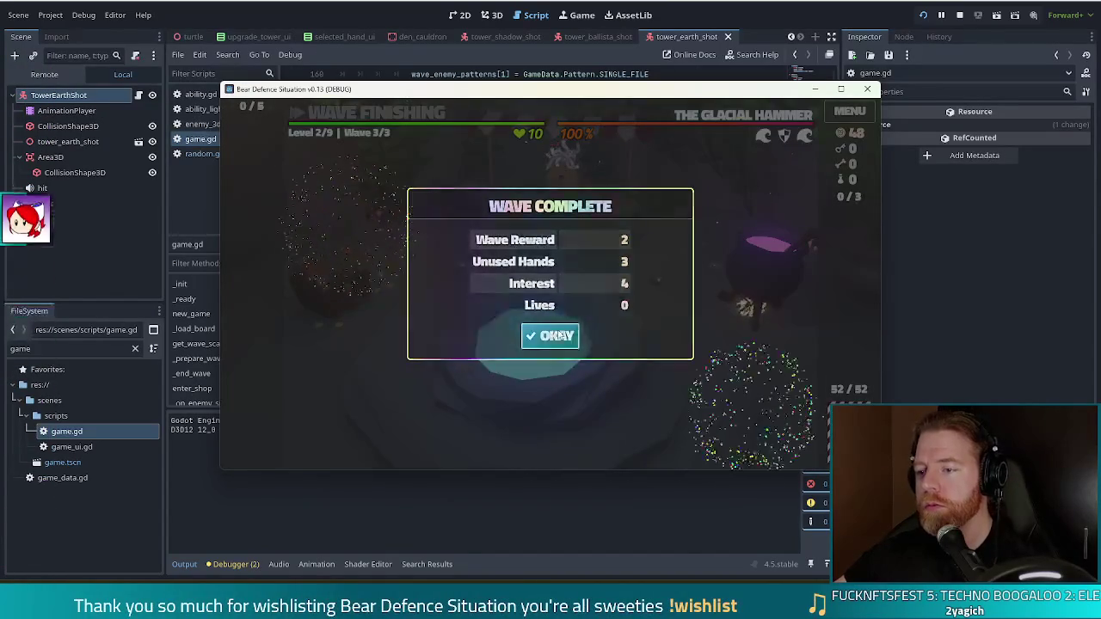
left_click(553, 332)
left_click(550, 381)
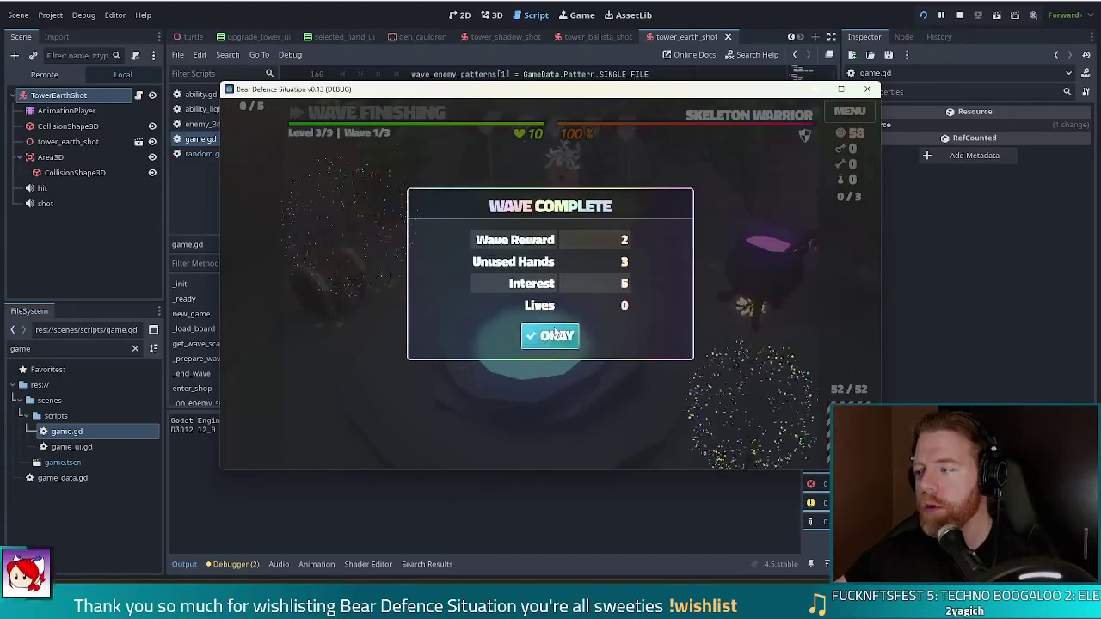
Step: Clear level 3's waves, upgrade the Ballista Tower, then finish level 4's three waves
left_click(551, 336)
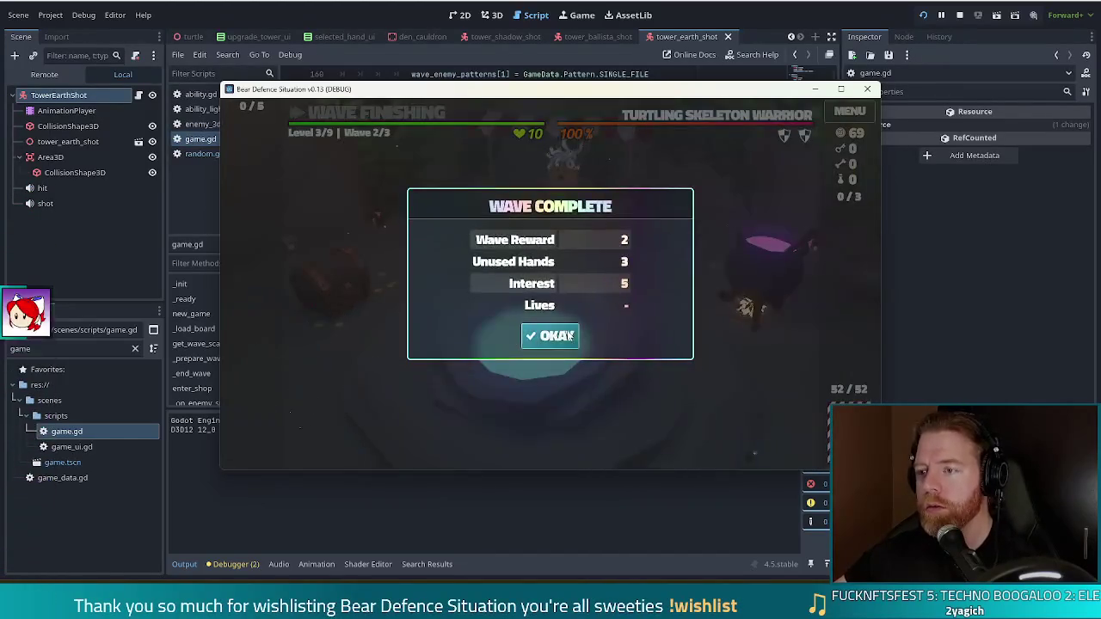
left_click(551, 335)
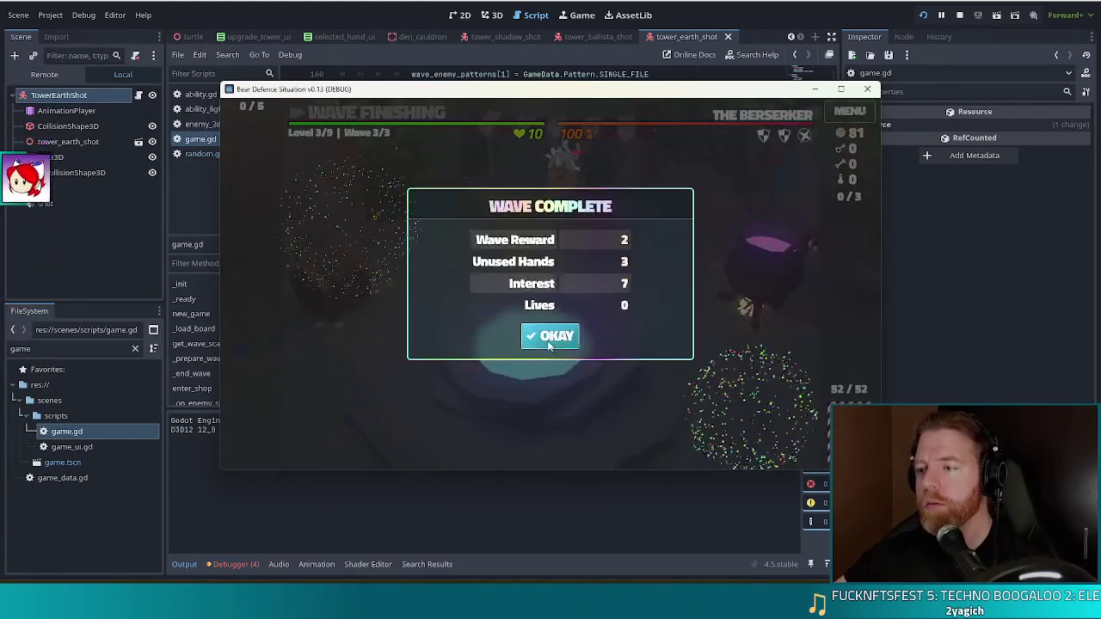
left_click(555, 335)
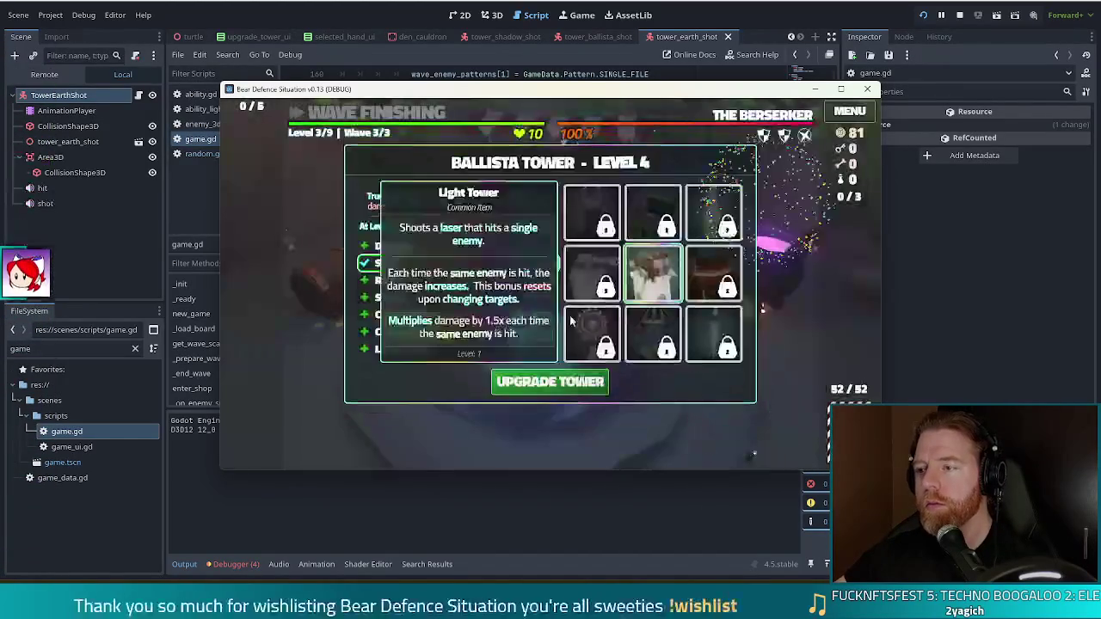
left_click(564, 390)
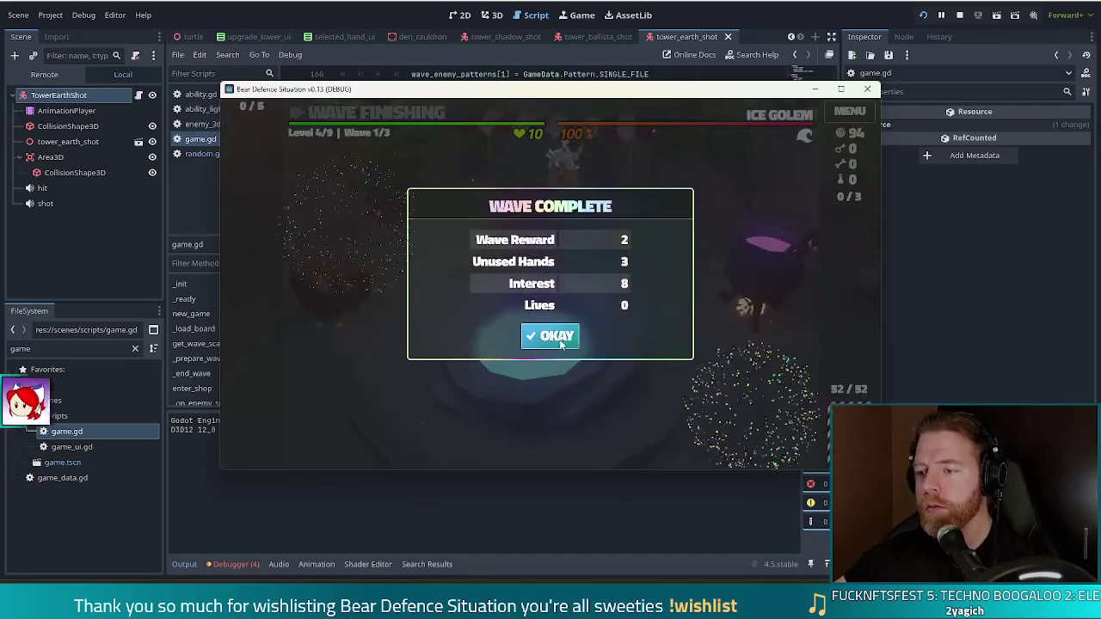
left_click(560, 340)
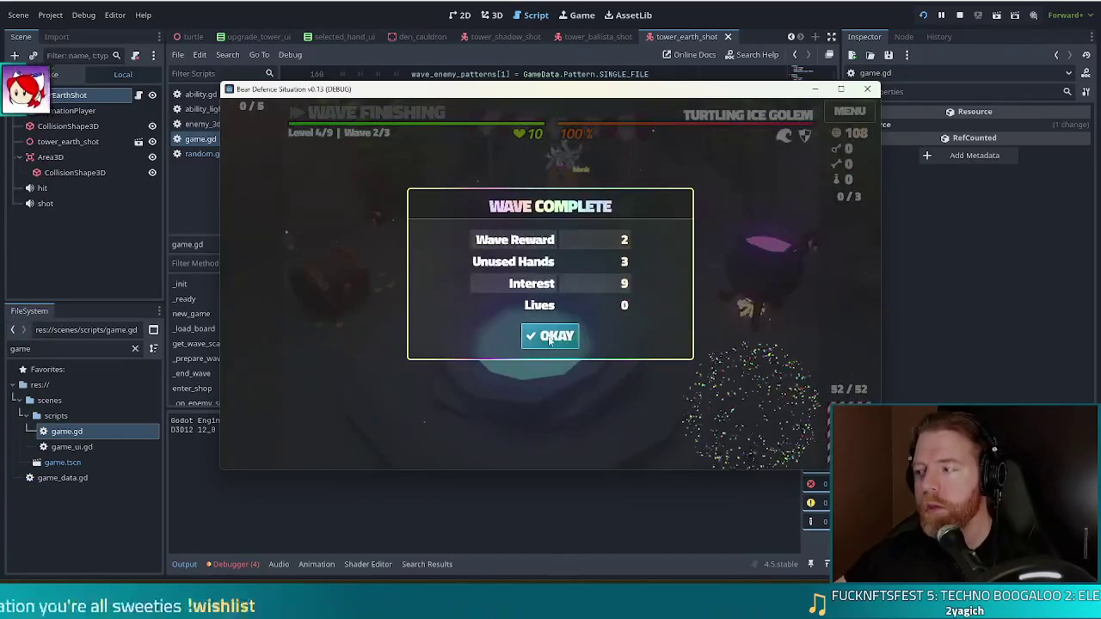
left_click(549, 339)
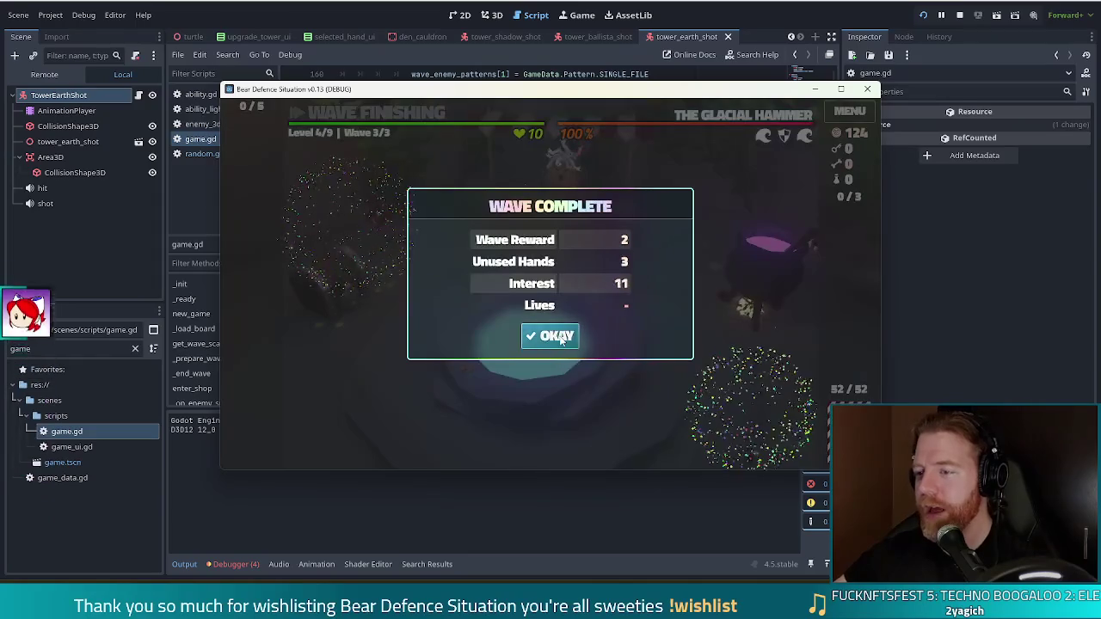
left_click(560, 338)
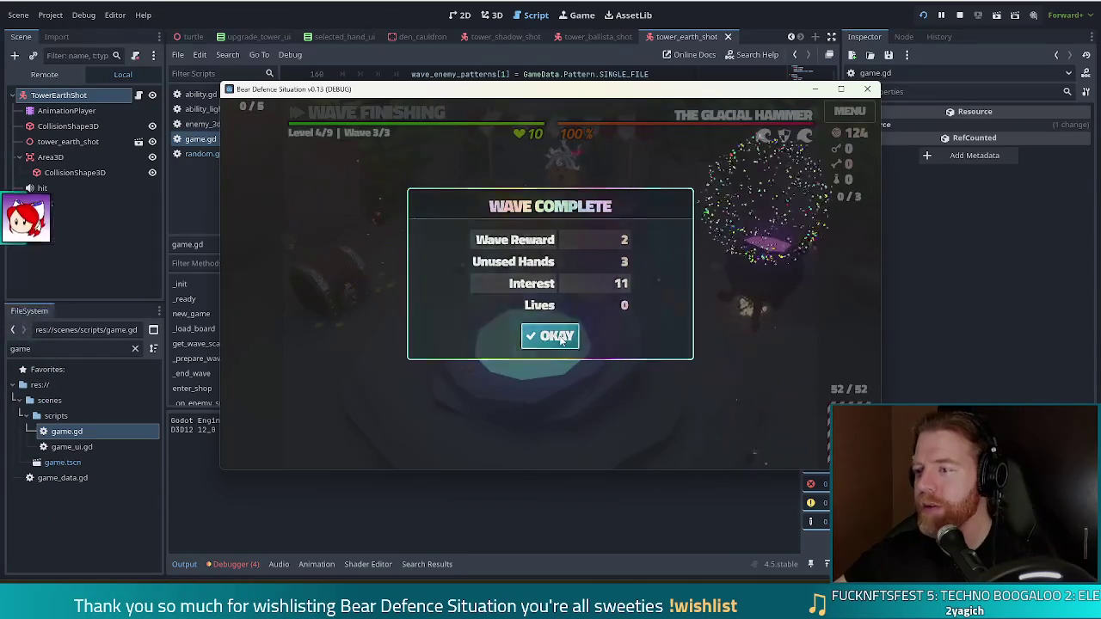
Step: Continue to level 5, move the game window aside, and filter FileSystem by 'ske'
left_click(575, 389)
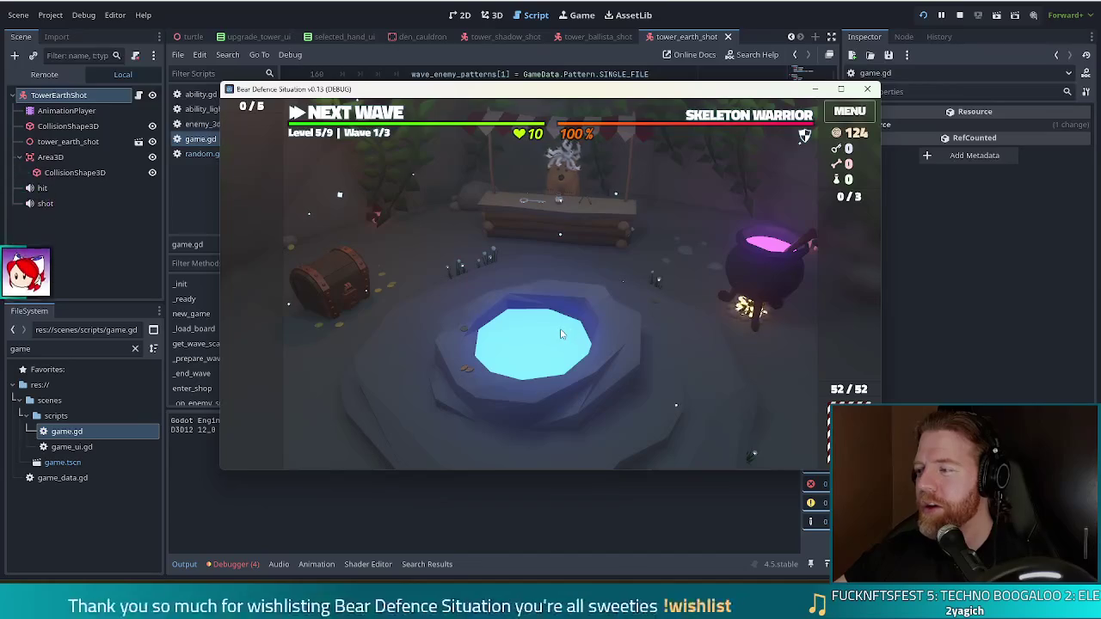
left_click_drag(751, 92, 701, 83)
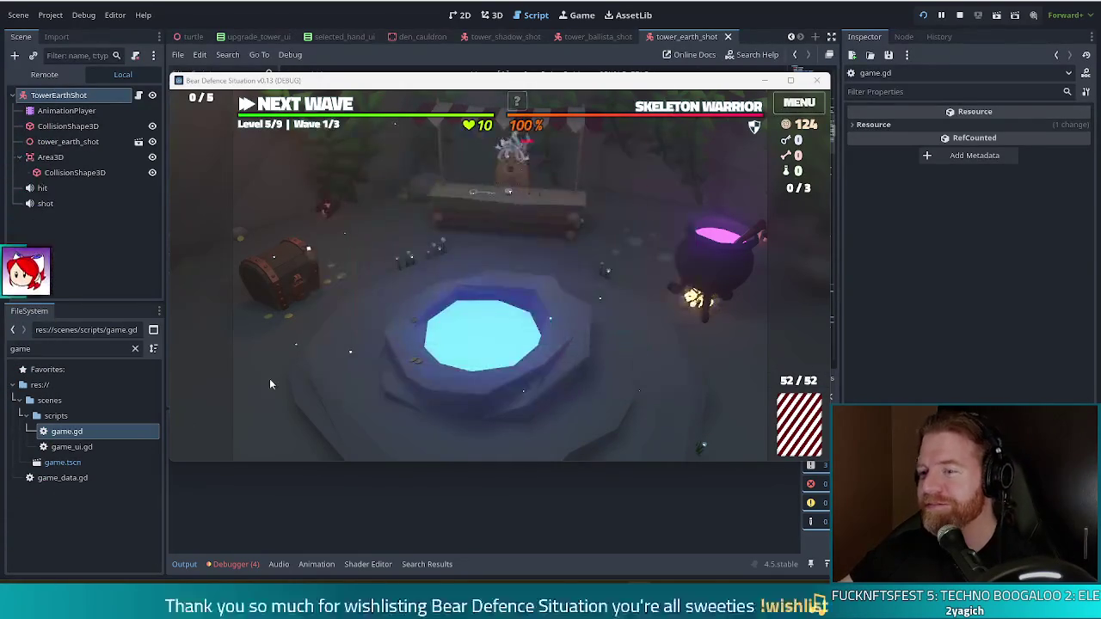
double_click(17, 349)
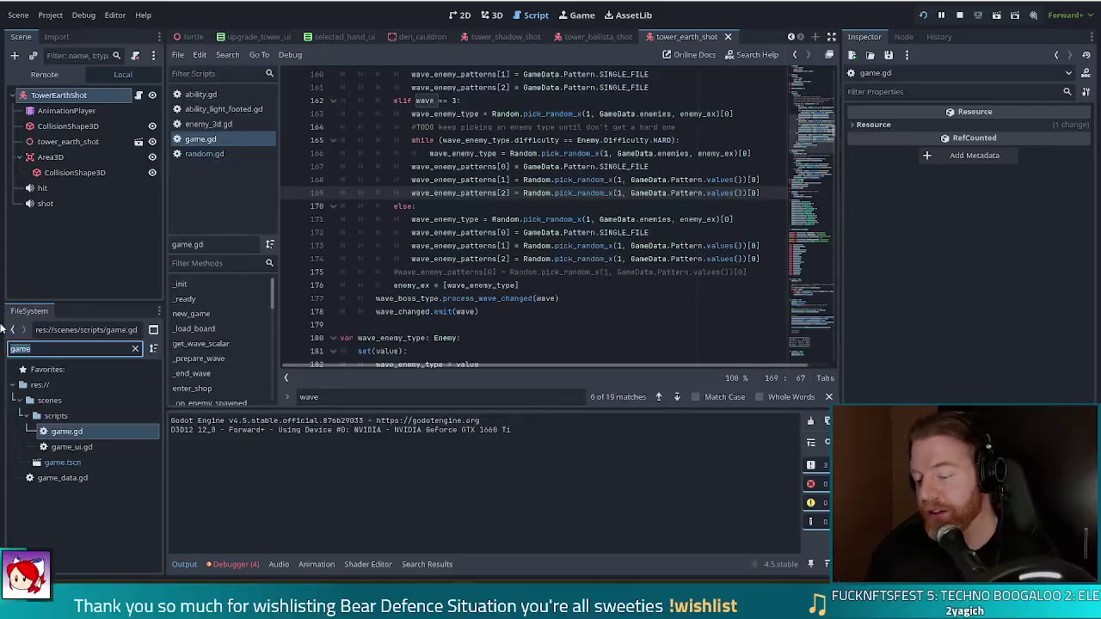
type("skel")
key("BackSpace")
key("BackSpace")
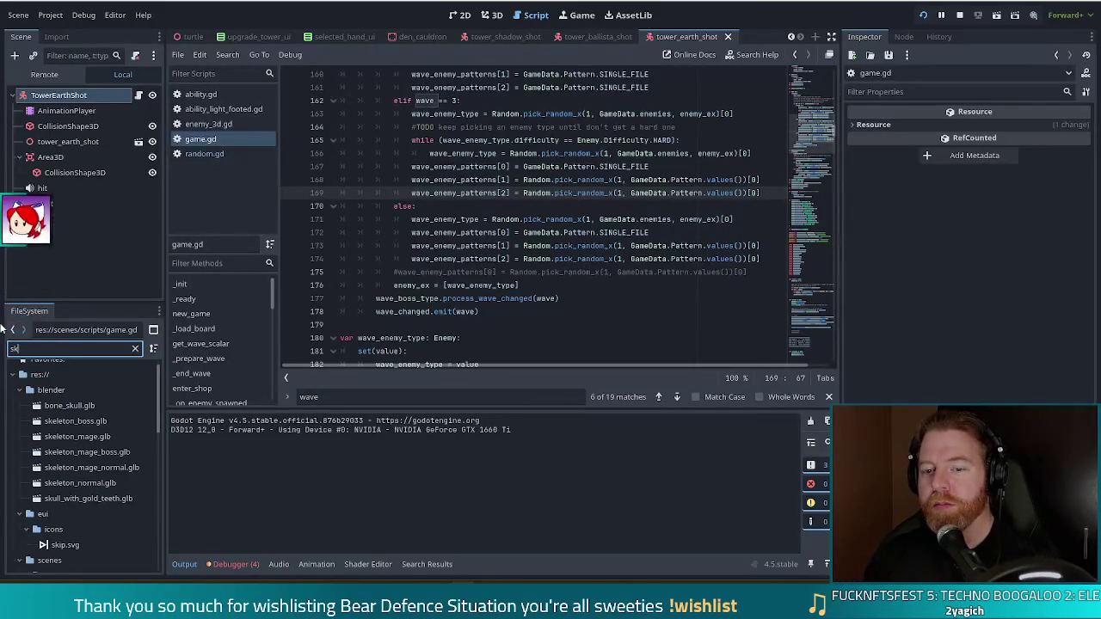
Step: Filter FileSystem by 'skeleton', open skeleton_warrior_boss.tres, and type Jeleton into its Name
type("eleton")
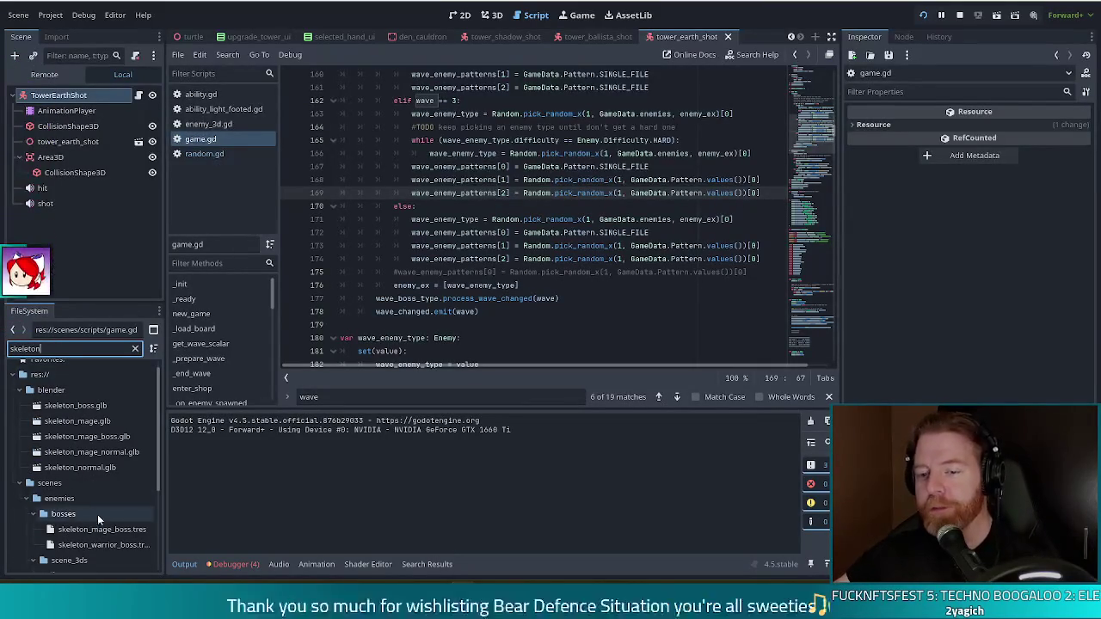
left_click(97, 547)
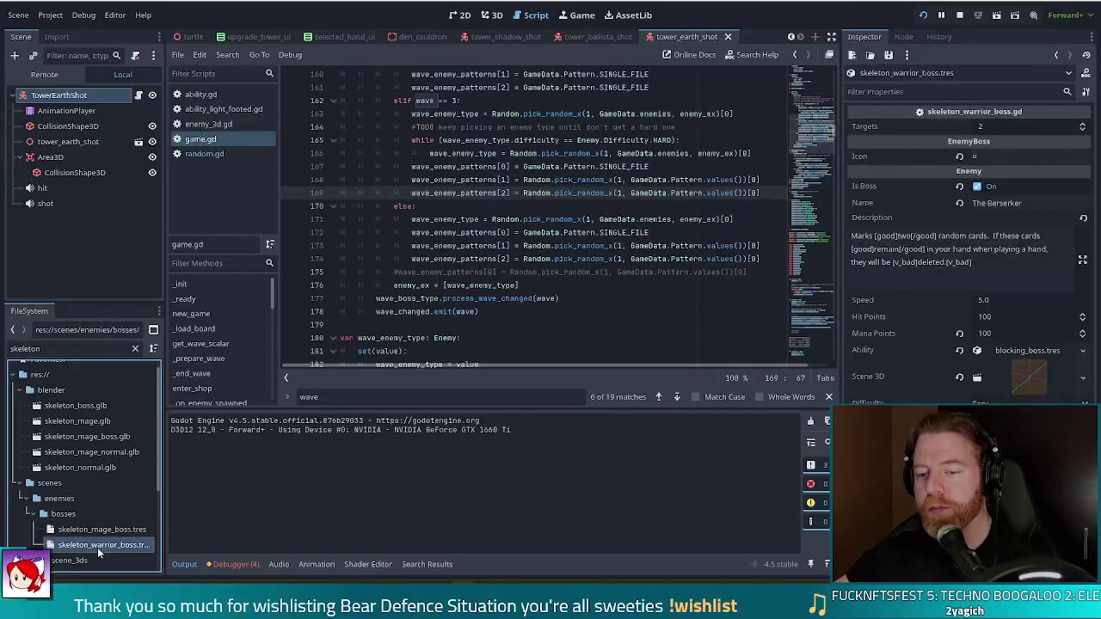
left_click(1048, 205)
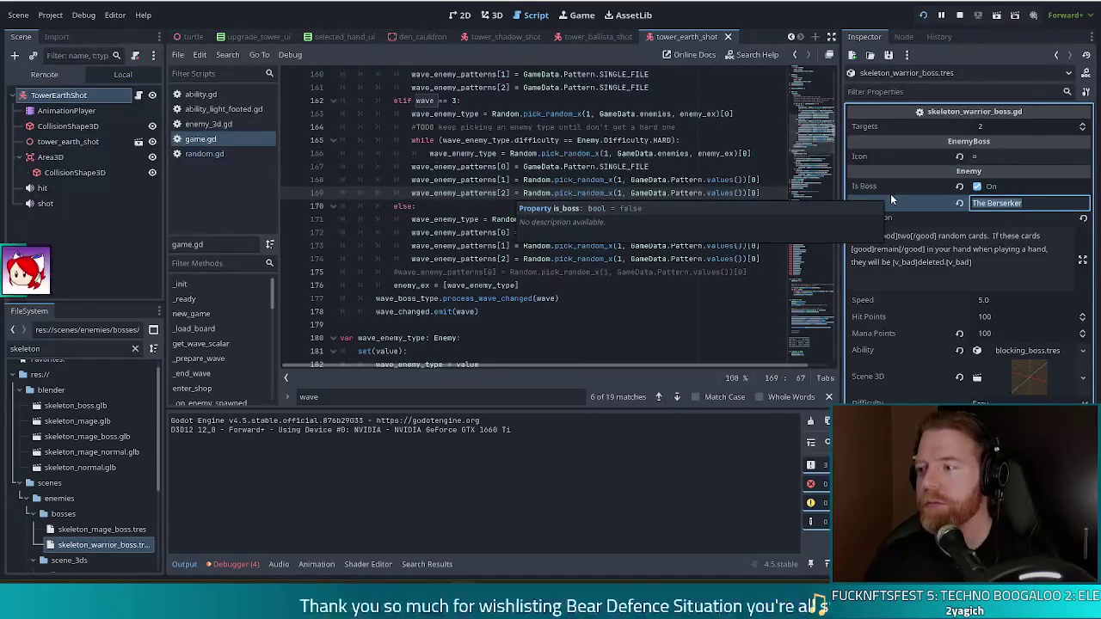
type("Jelet")
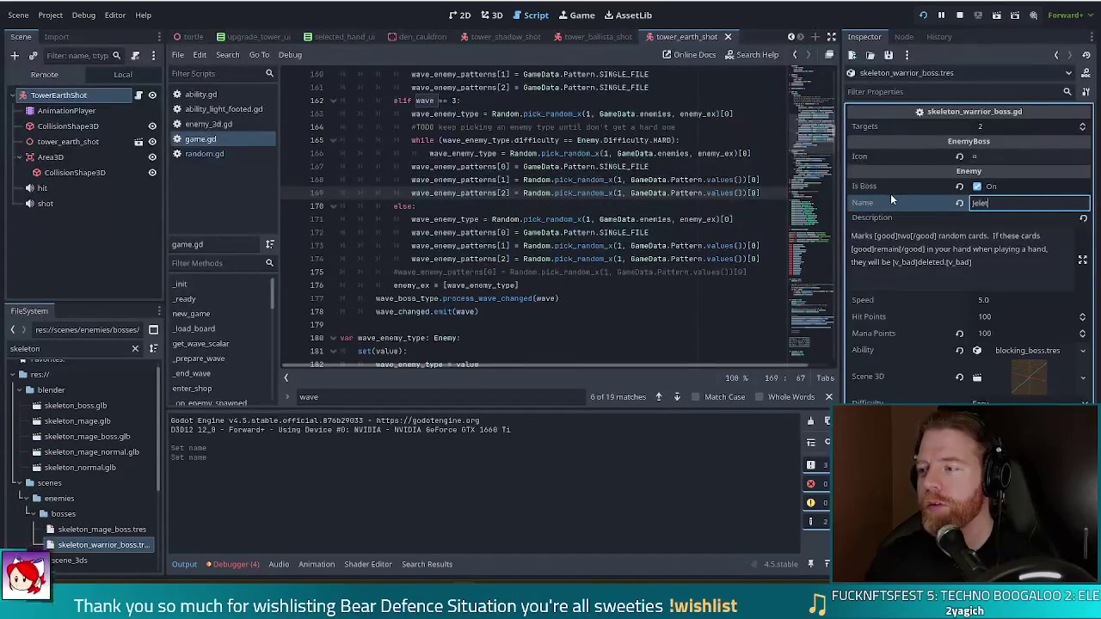
type("on")
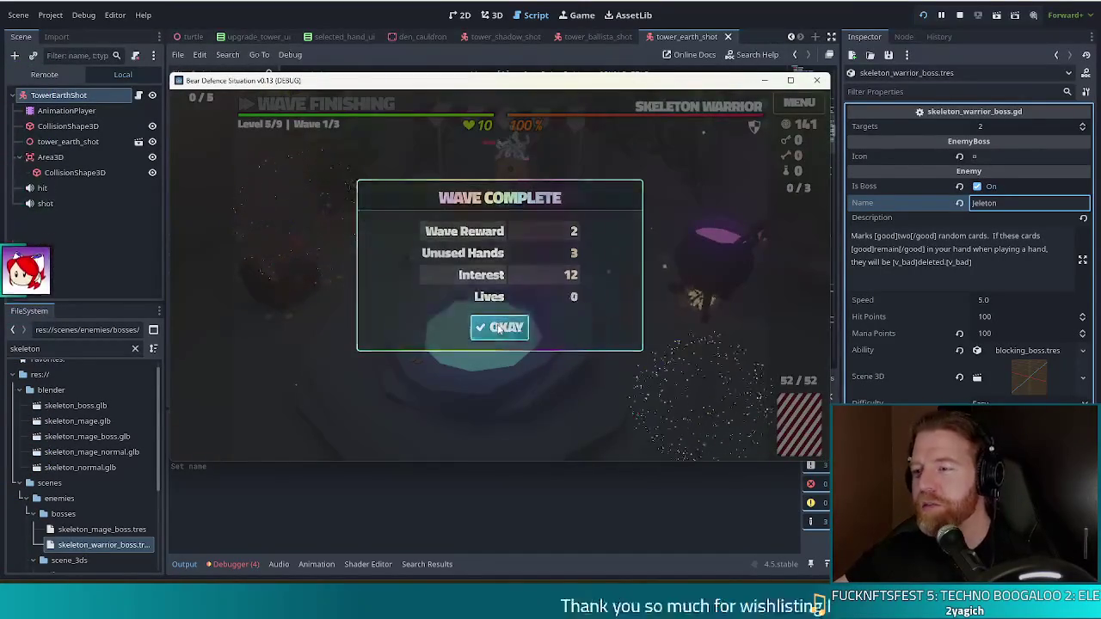
Step: Clear level 5's wave summaries and check that the Wave 3 boss now reads Jeleton
left_click(520, 325)
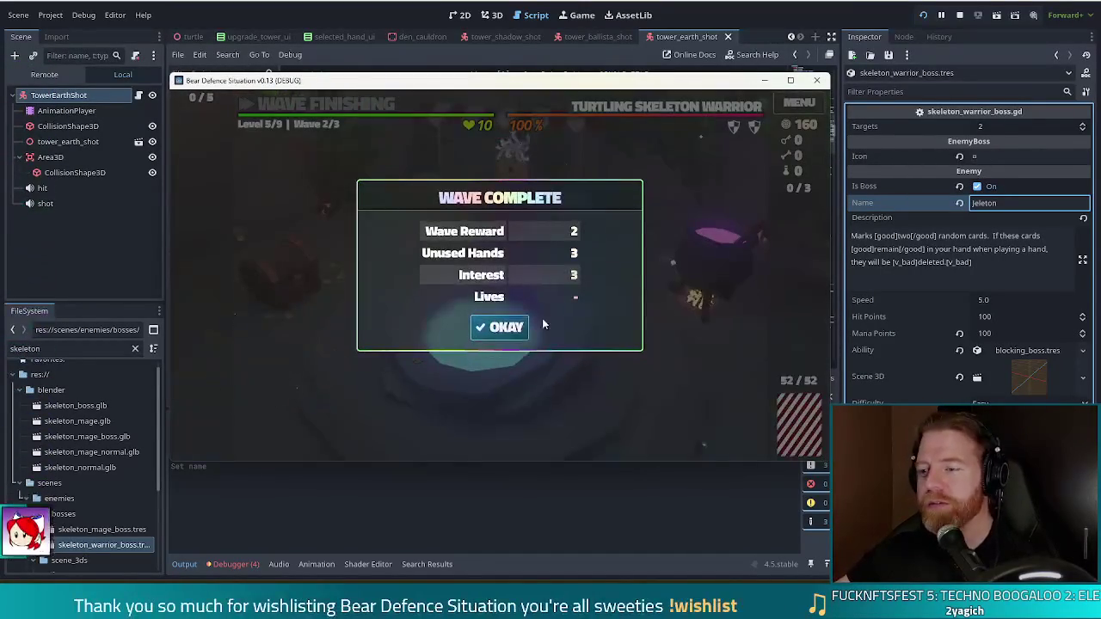
left_click(513, 325)
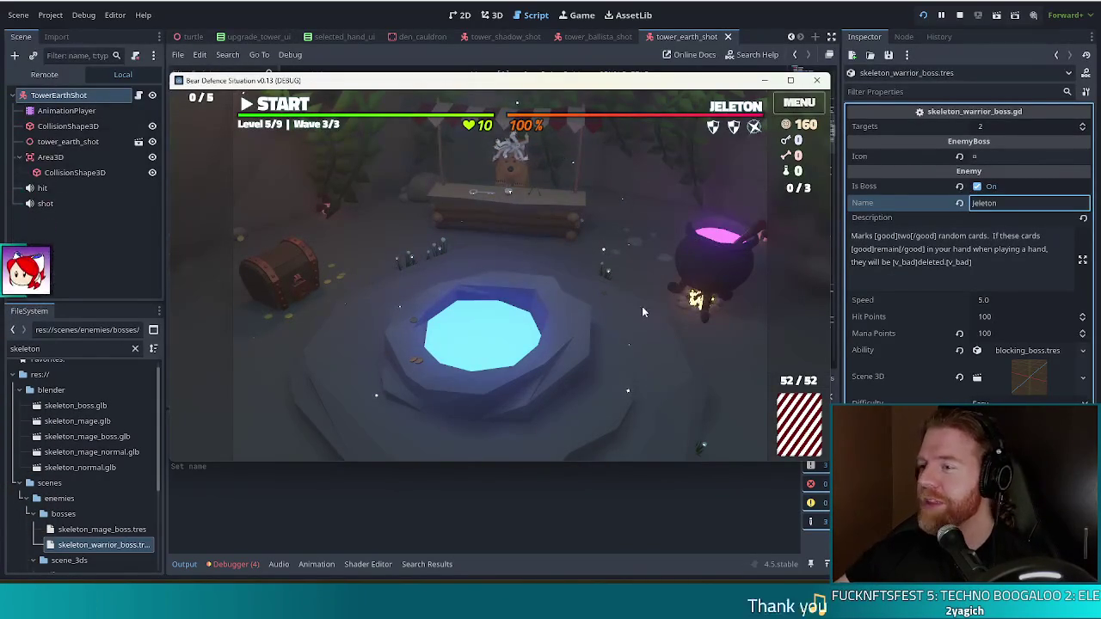
mouse_move(714, 136)
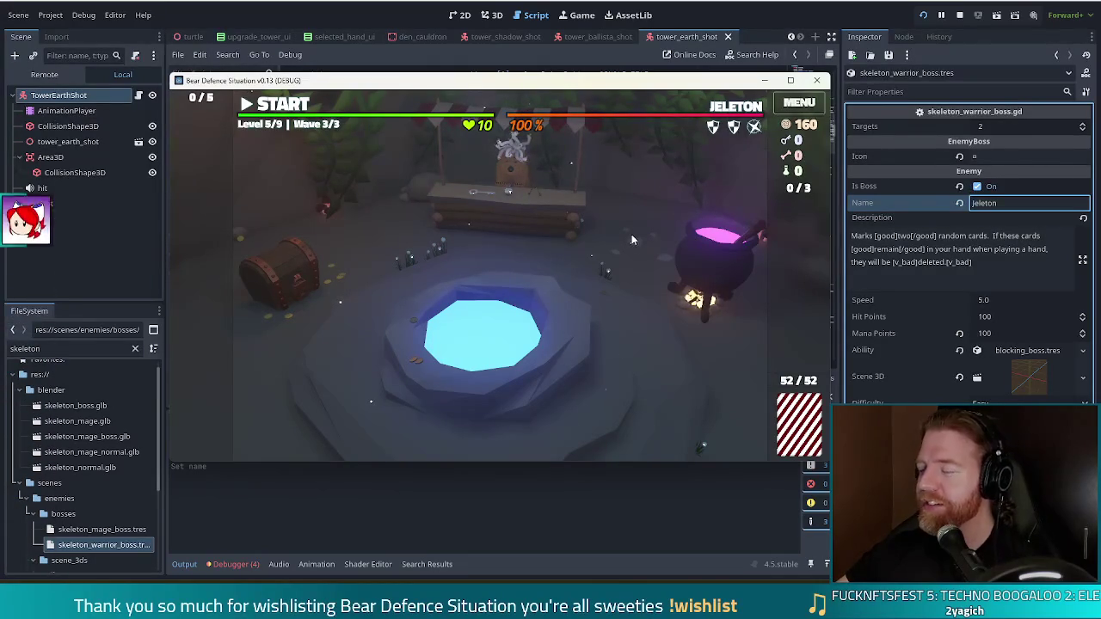
mouse_move(736, 108)
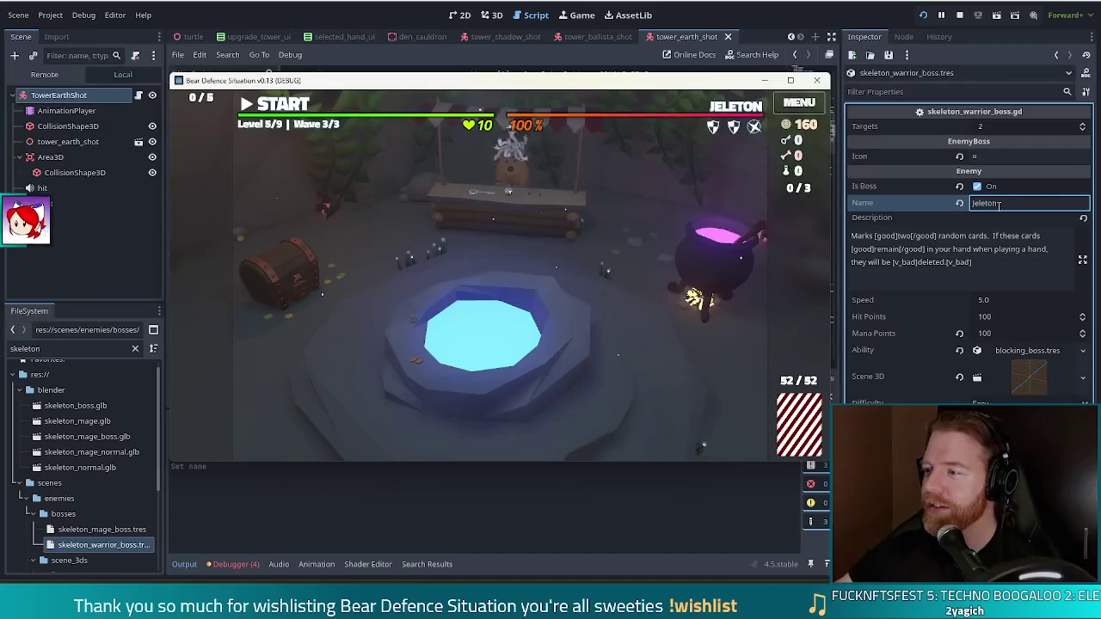
Step: Extend the boss name to 'Jeleton the Jorts Haver', run the game, and enter set_enemy skeleton_warrior
left_click(1004, 204)
type("the Jorts Haver")
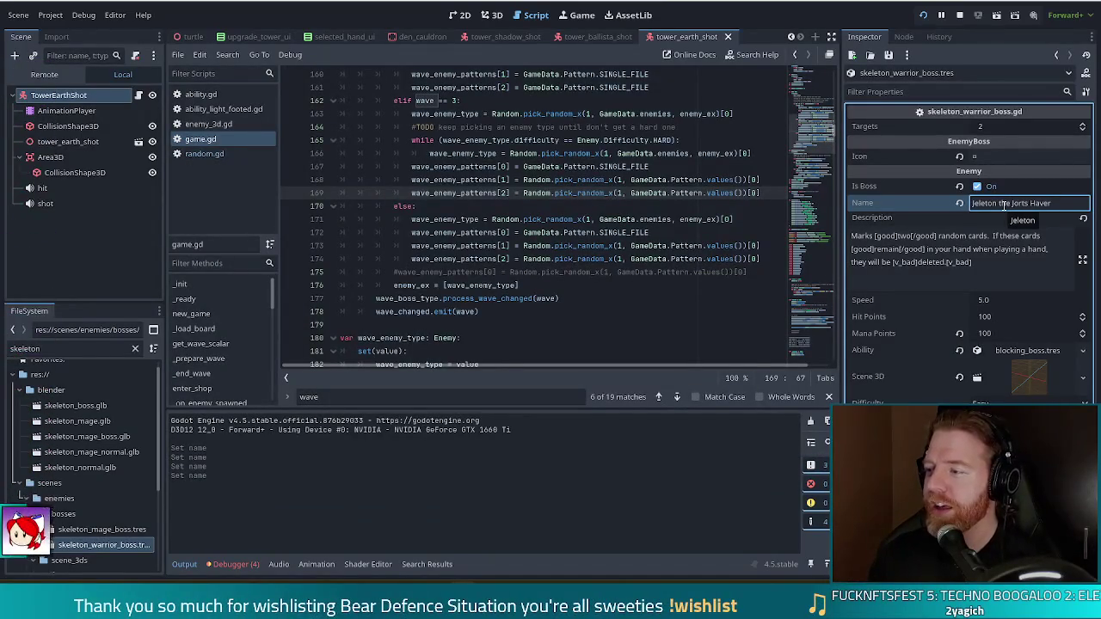
key("F5")
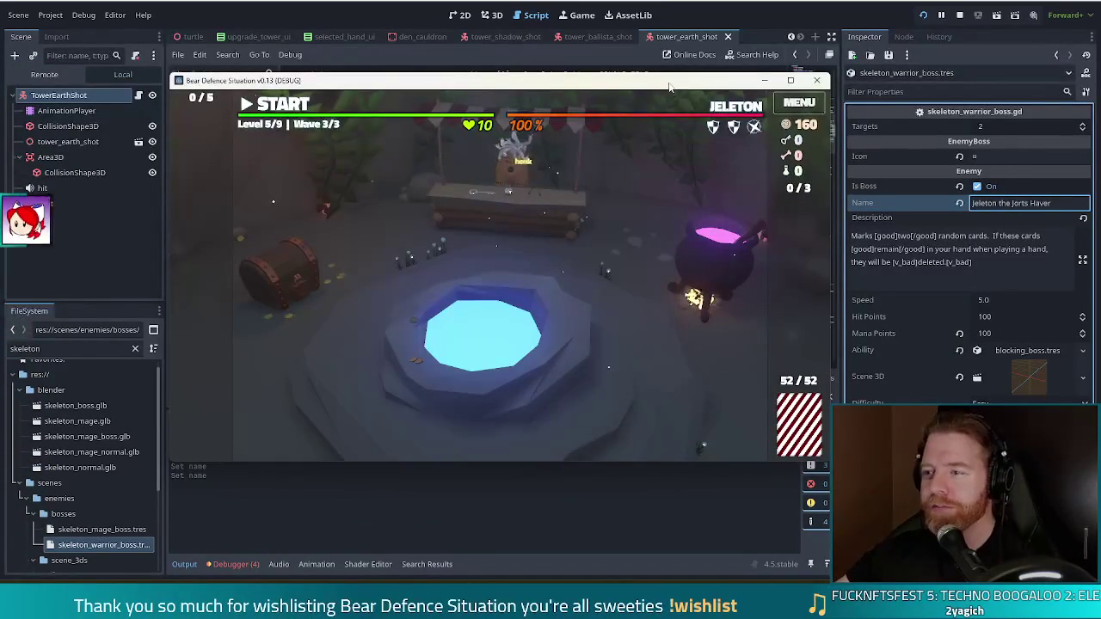
key("grave")
type("set_")
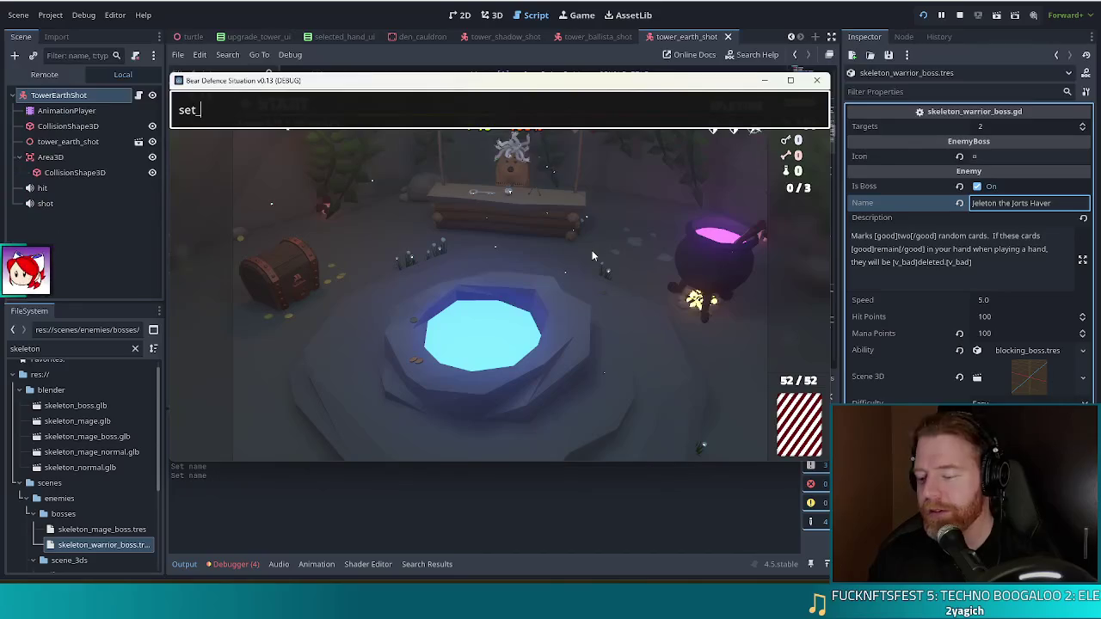
type("enemy skeleton_warrior")
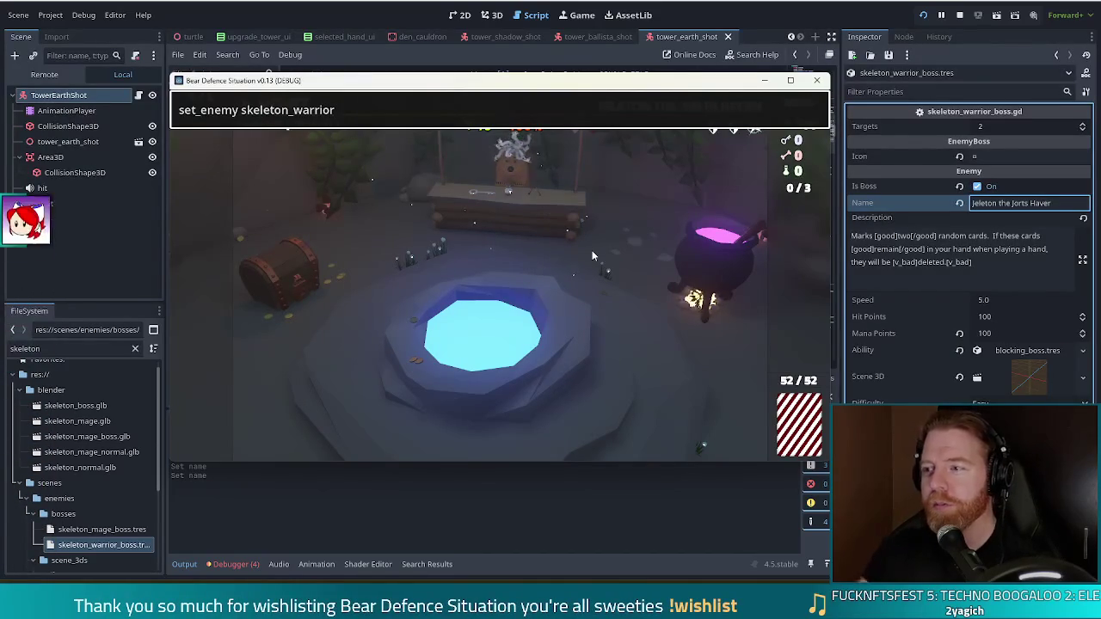
key("Return")
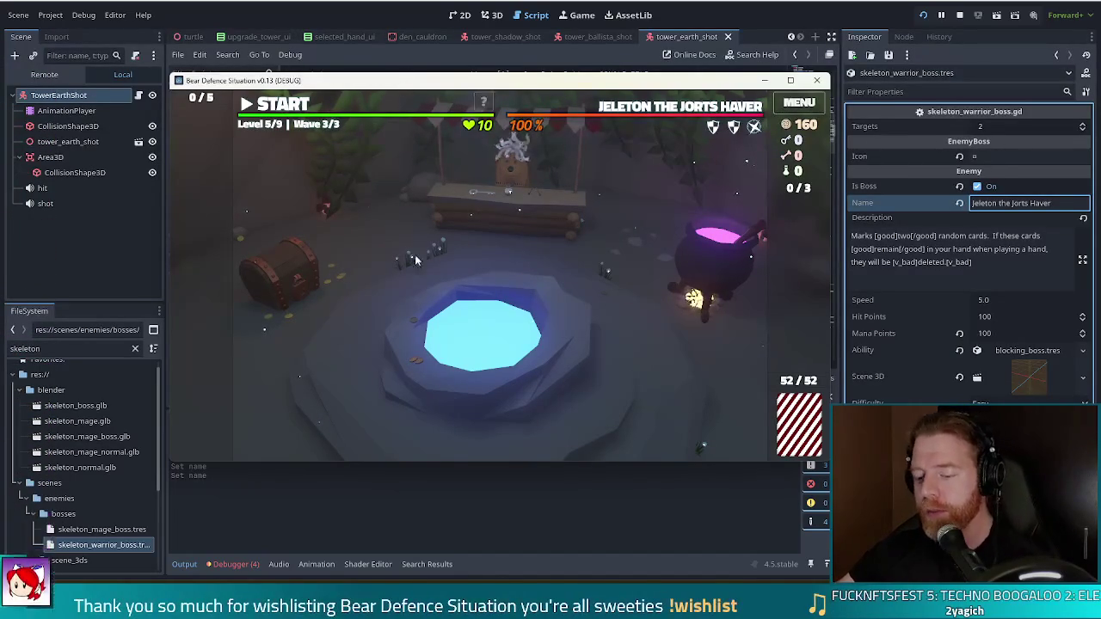
Step: Add The Road wish card with the console command add_wish the_road
key("grave")
type("a")
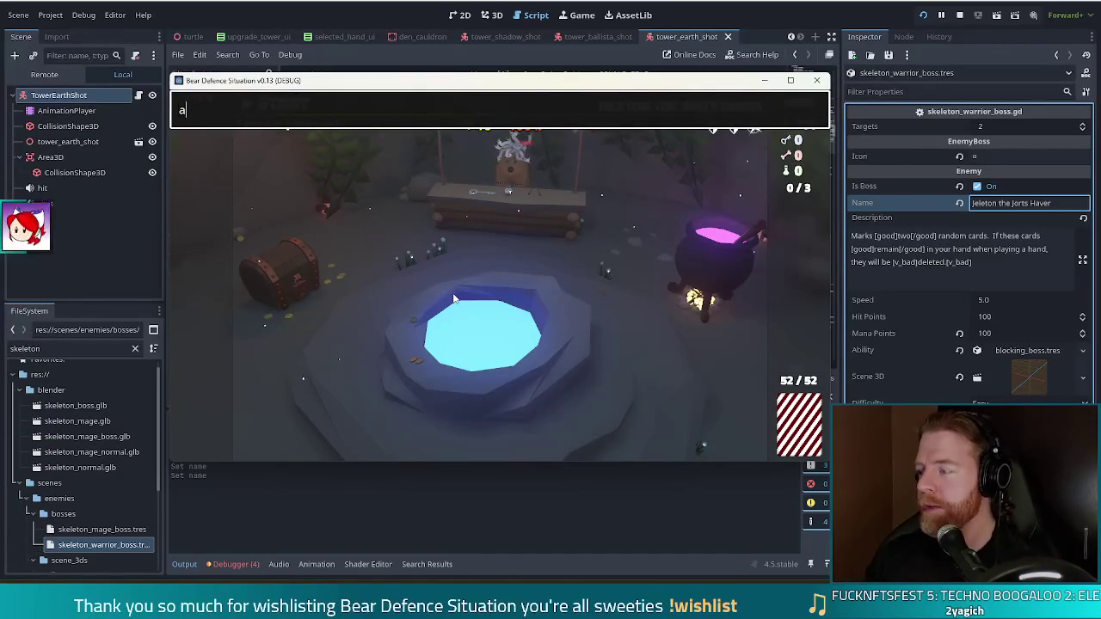
type("dd_")
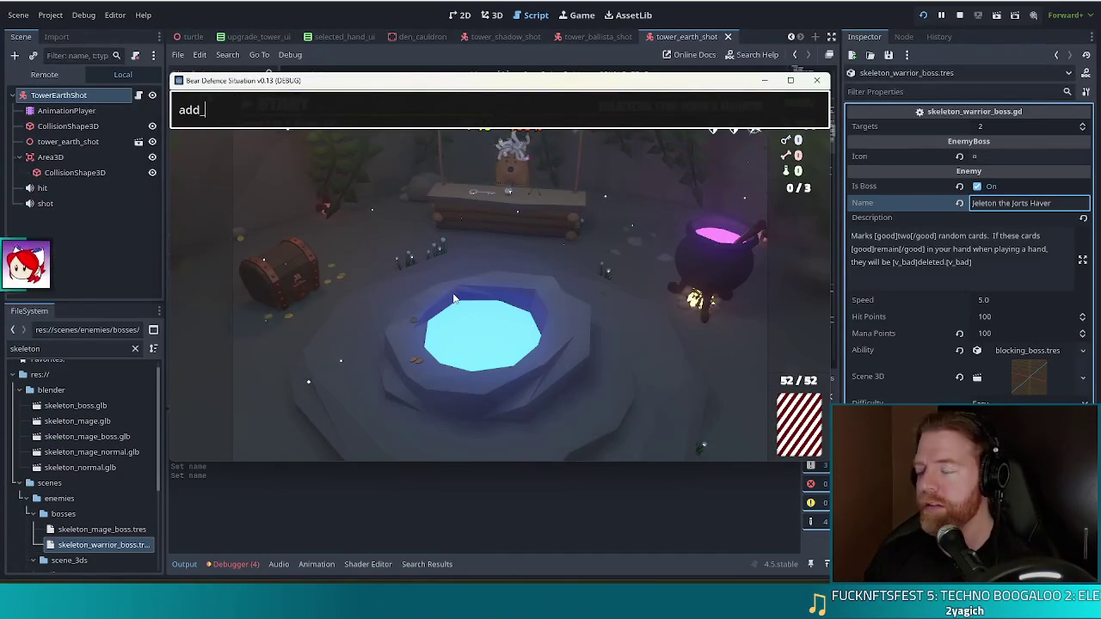
type("wish ")
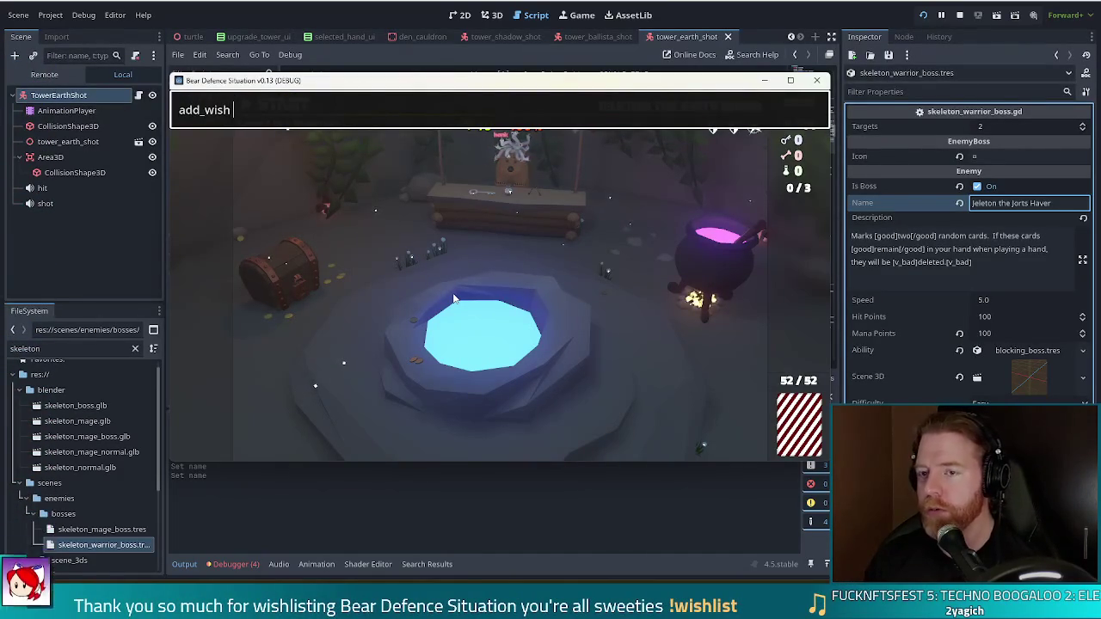
type("the_road")
key("Return")
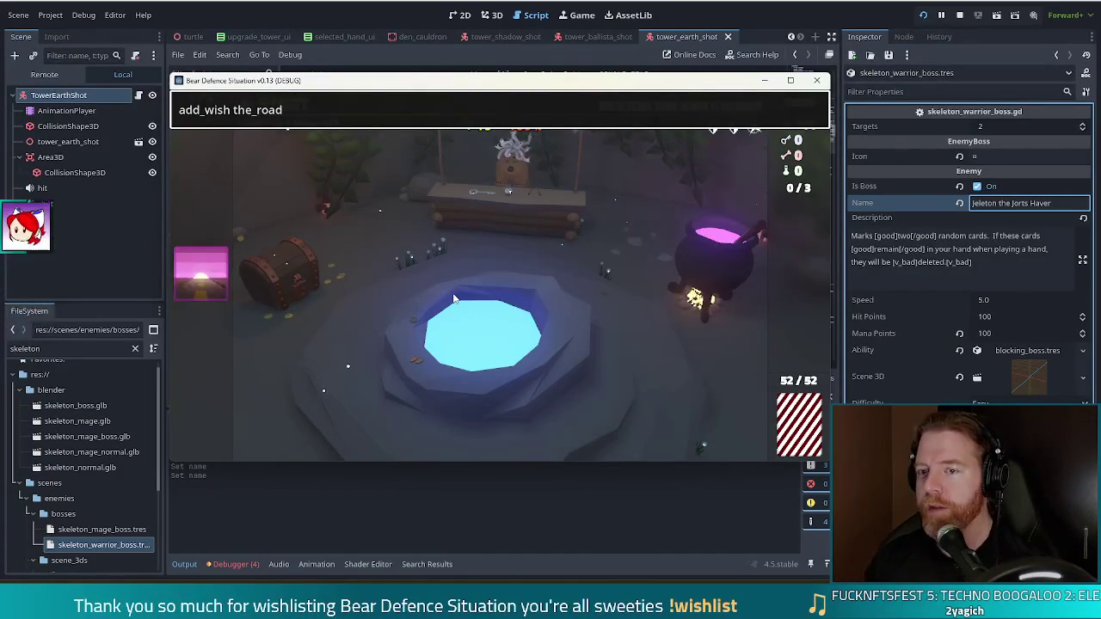
mouse_move(212, 297)
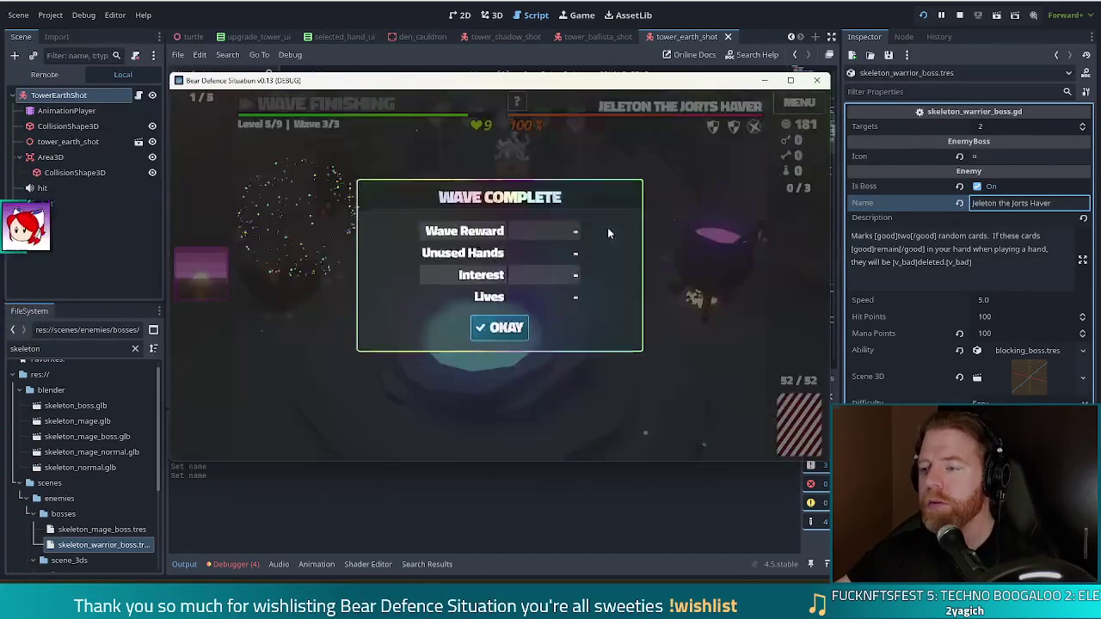
Step: Dismiss level 5's wave results and close the Ballista Tower upgrade panel
left_click(520, 331)
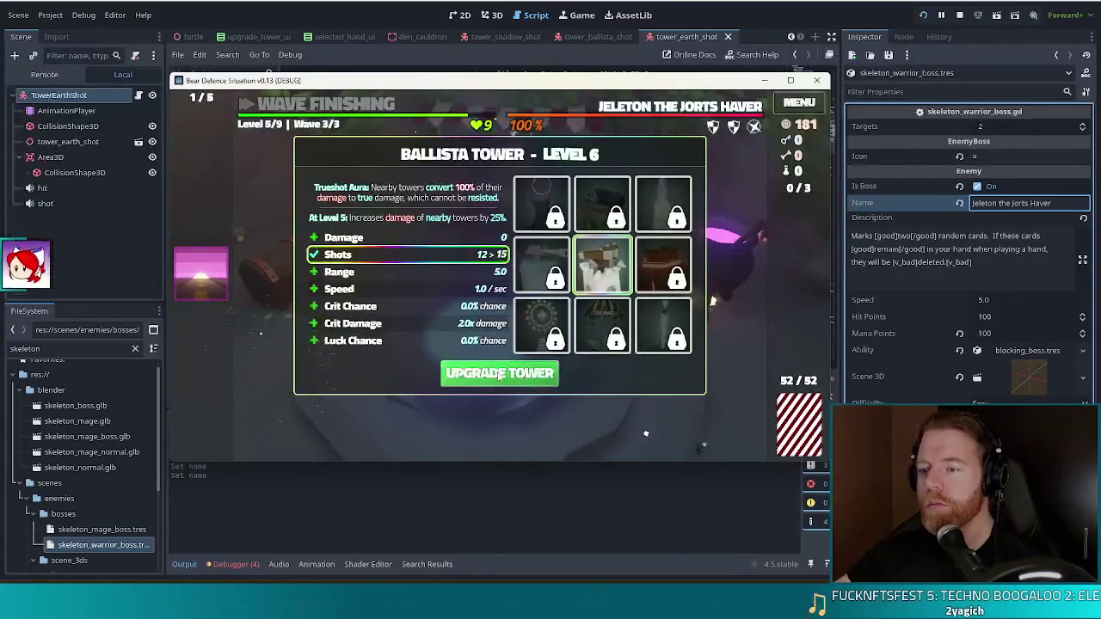
left_click(717, 129)
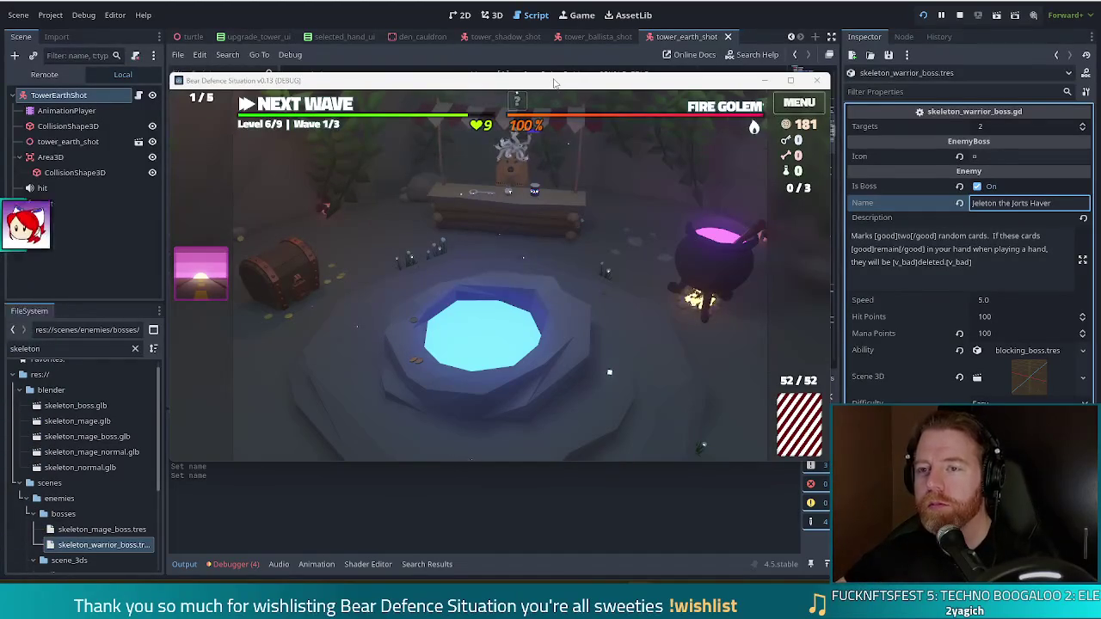
Step: Nudge the game window, then move the Vivaldi browser left and maximize it
left_click_drag(556, 83, 558, 76)
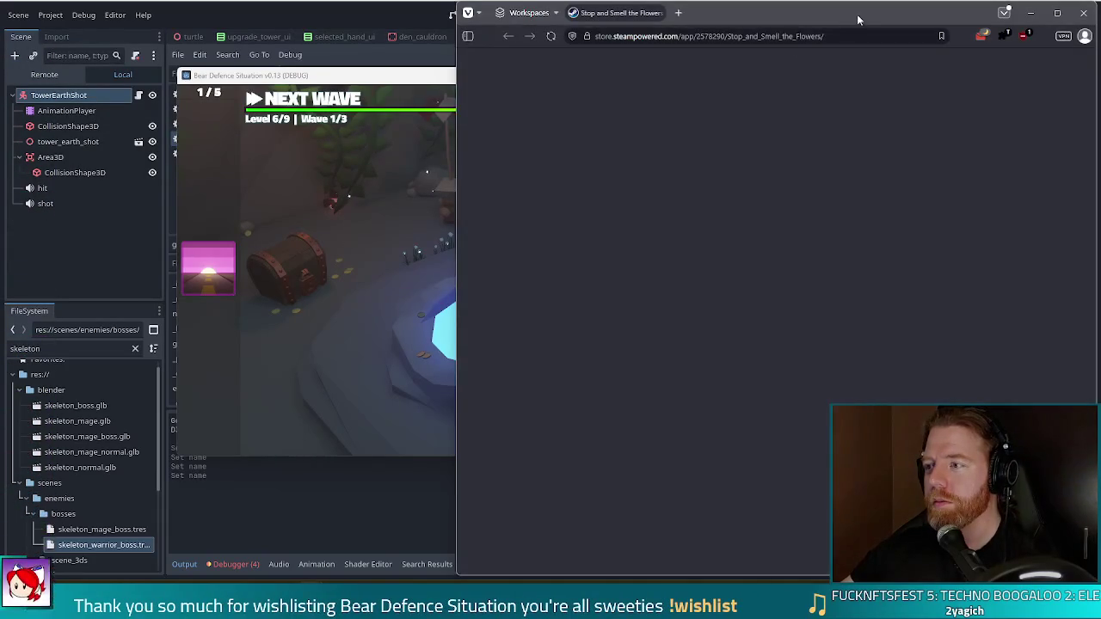
mouse_move(857, 14)
left_mouse_down()
mouse_move(542, 61)
mouse_move(516, 14)
left_mouse_up()
double_click(561, 15)
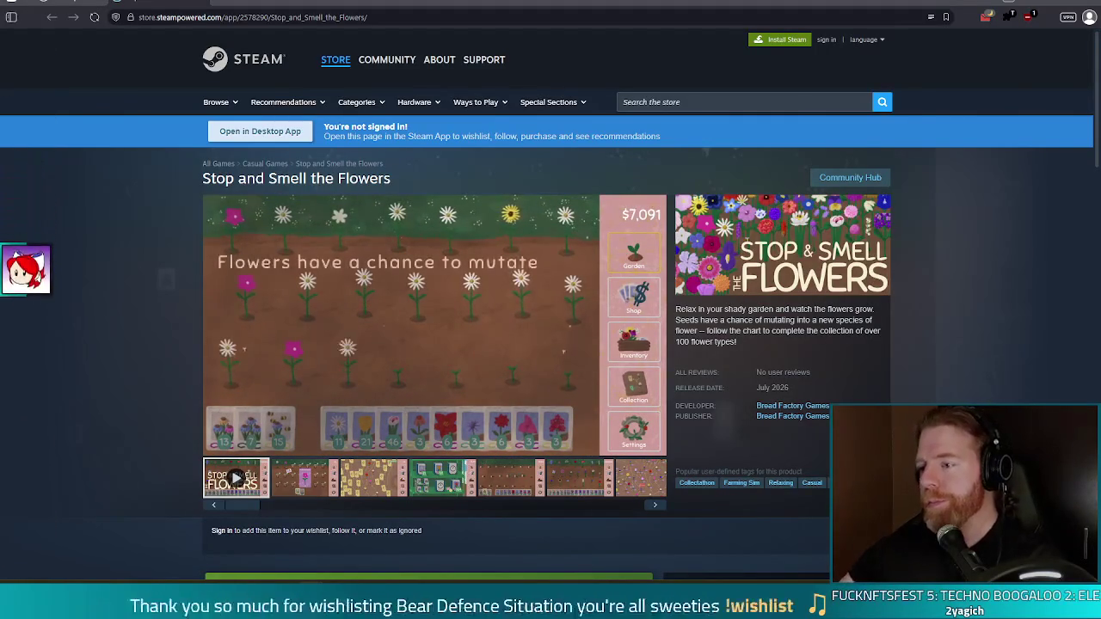
Step: Scroll down and back up the Stop and Smell the Flowers Steam page
scroll(1012, 274, "down", 3)
scroll(1005, 279, "up", 3)
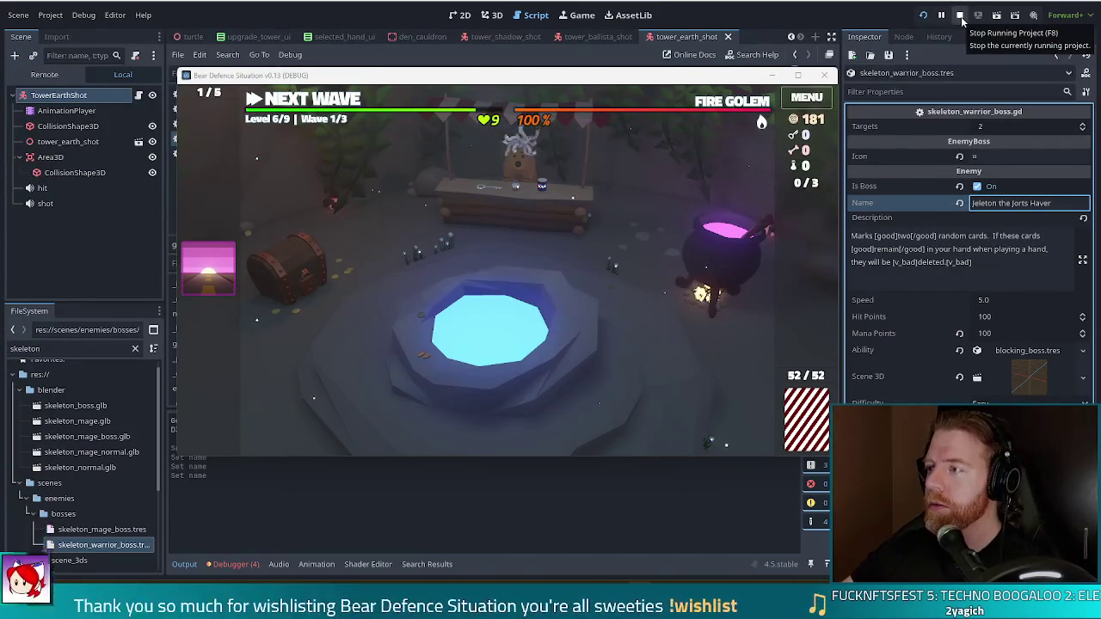
Step: Stop the running Bear Defence Situation game to return to the editor
left_click(961, 16)
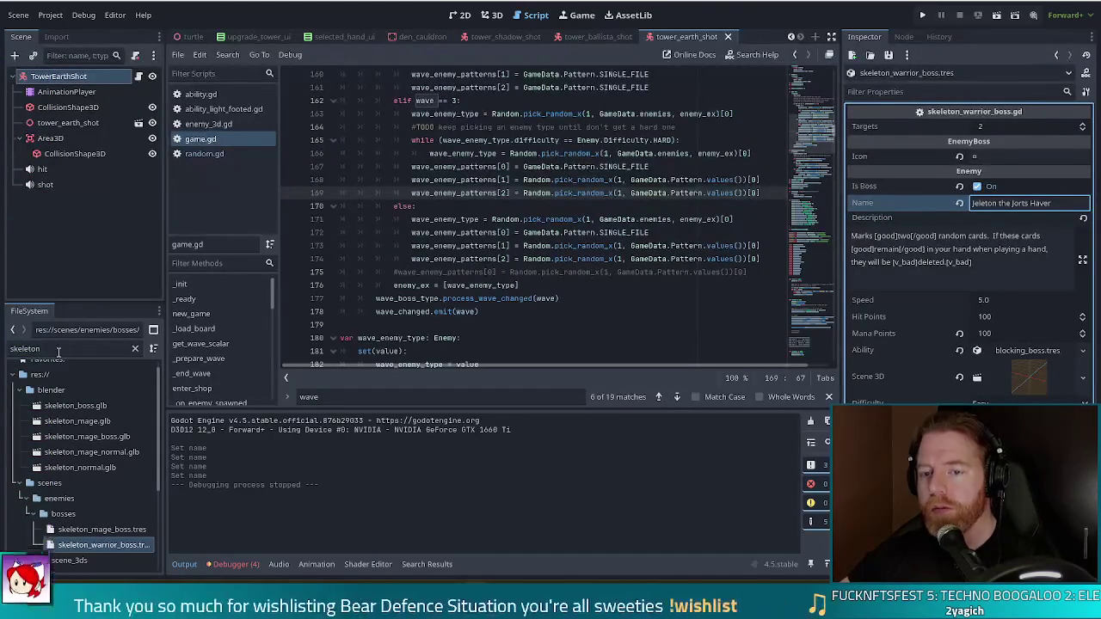
Step: Filter the FileSystem for 'spawner' and open spawner_block.gd
left_click_drag(58, 349, 2, 340)
type("spawner")
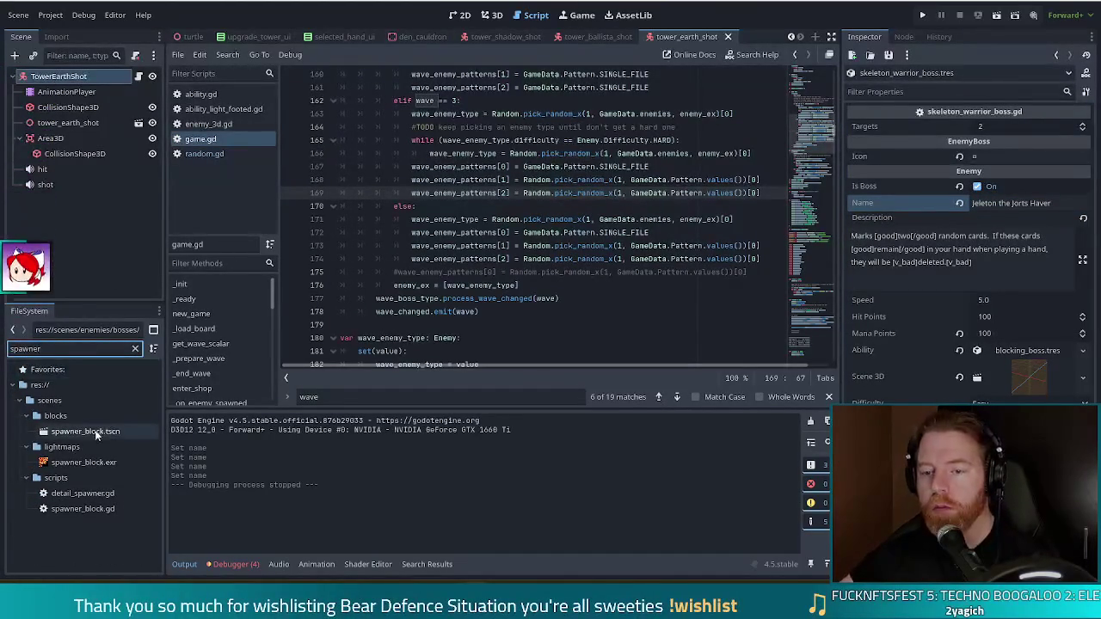
double_click(98, 509)
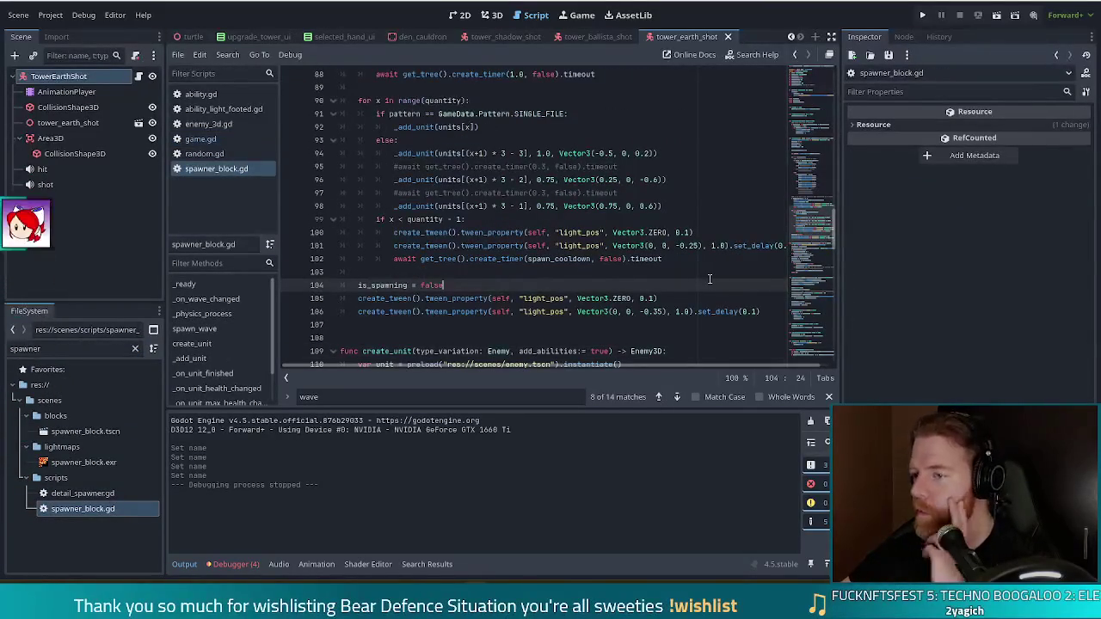
Step: Review the boss spawn's 1.0 second wait and the unit spawning loop below it
scroll(656, 274, "up", 3)
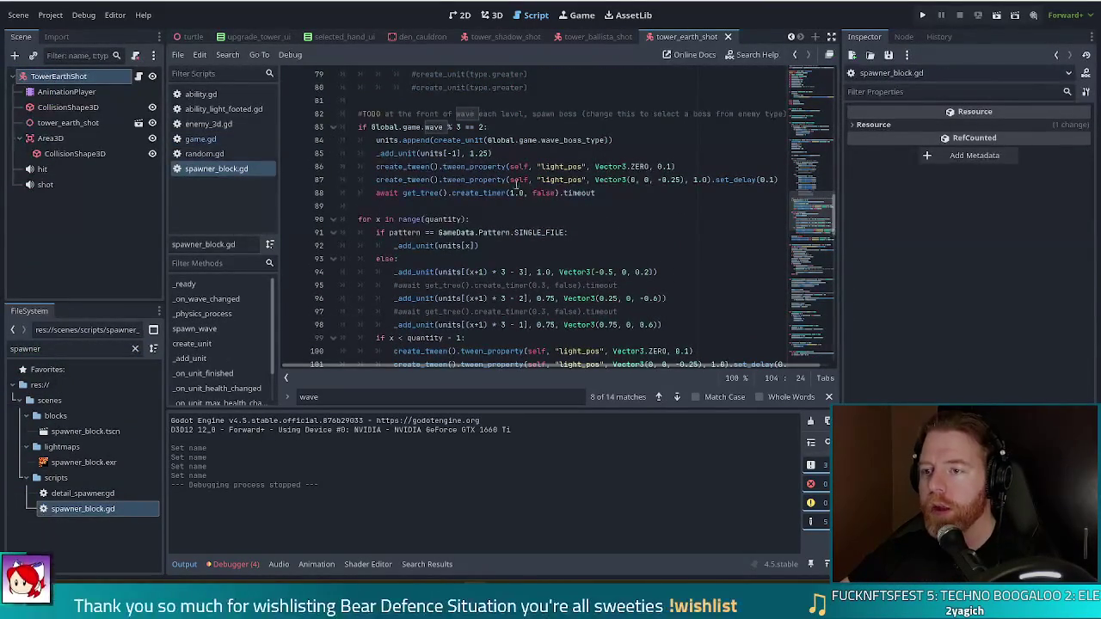
left_click(520, 193)
scroll(546, 206, "up", 8)
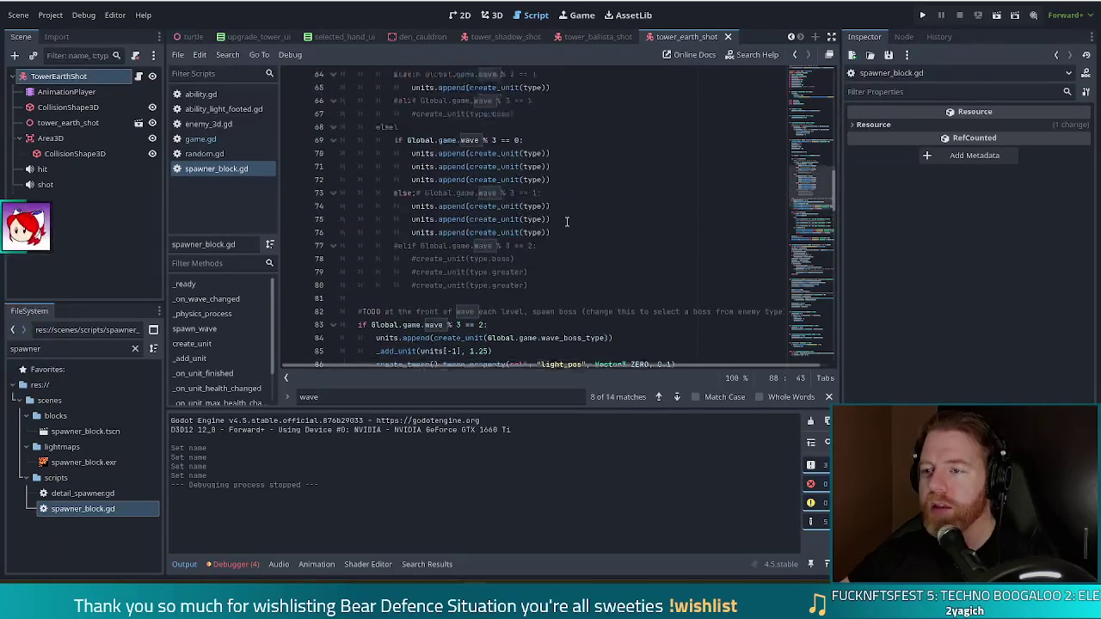
scroll(574, 223, "down", 9)
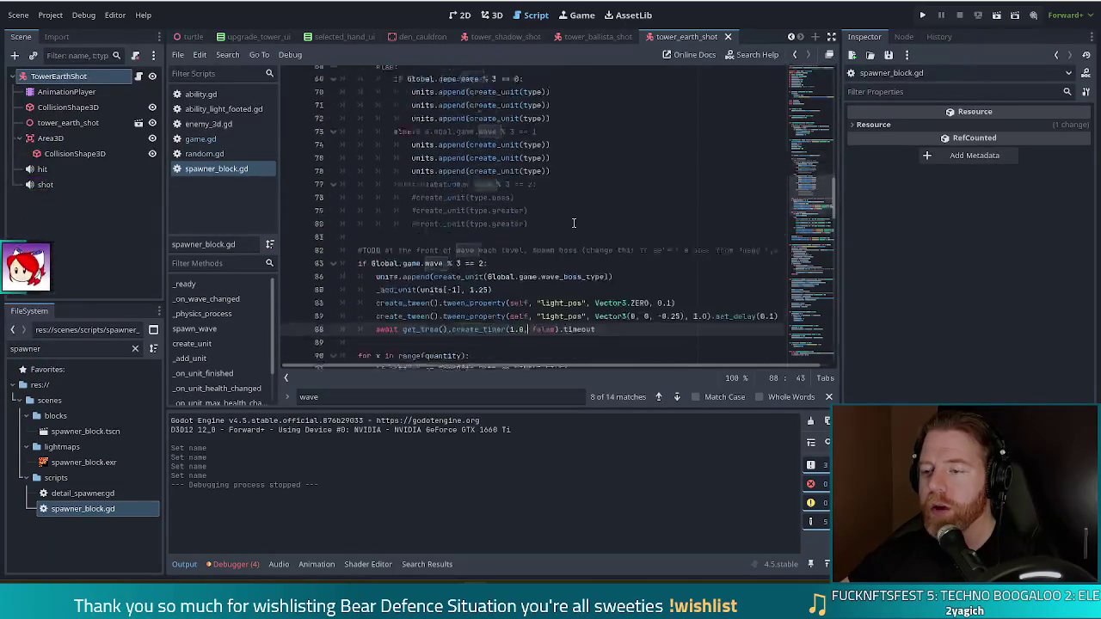
scroll(574, 223, "down", 2)
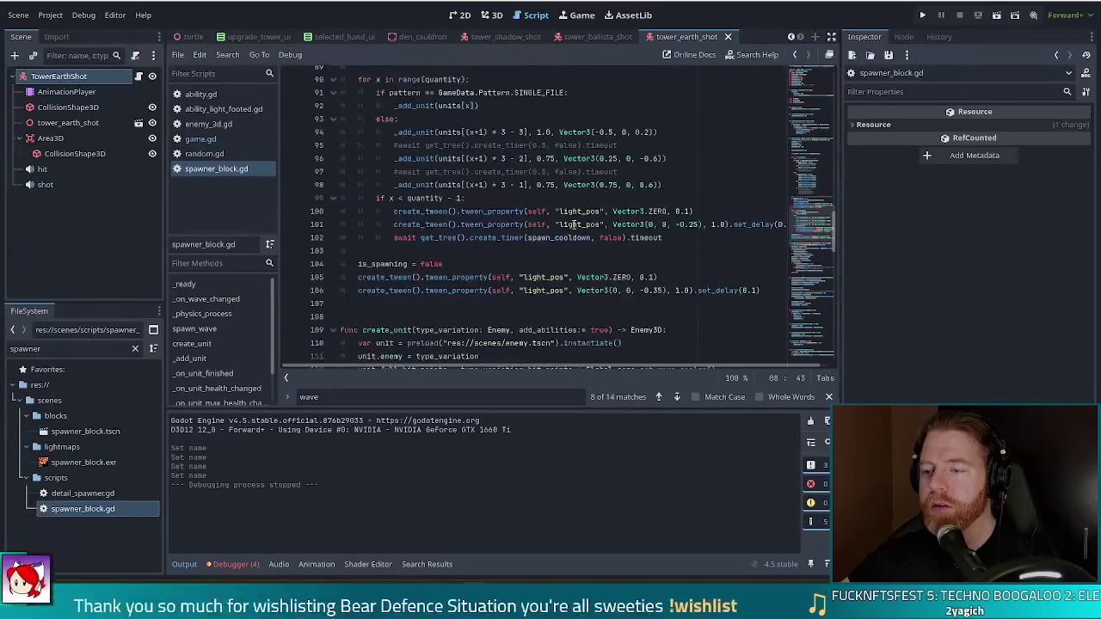
scroll(574, 224, "down", 8)
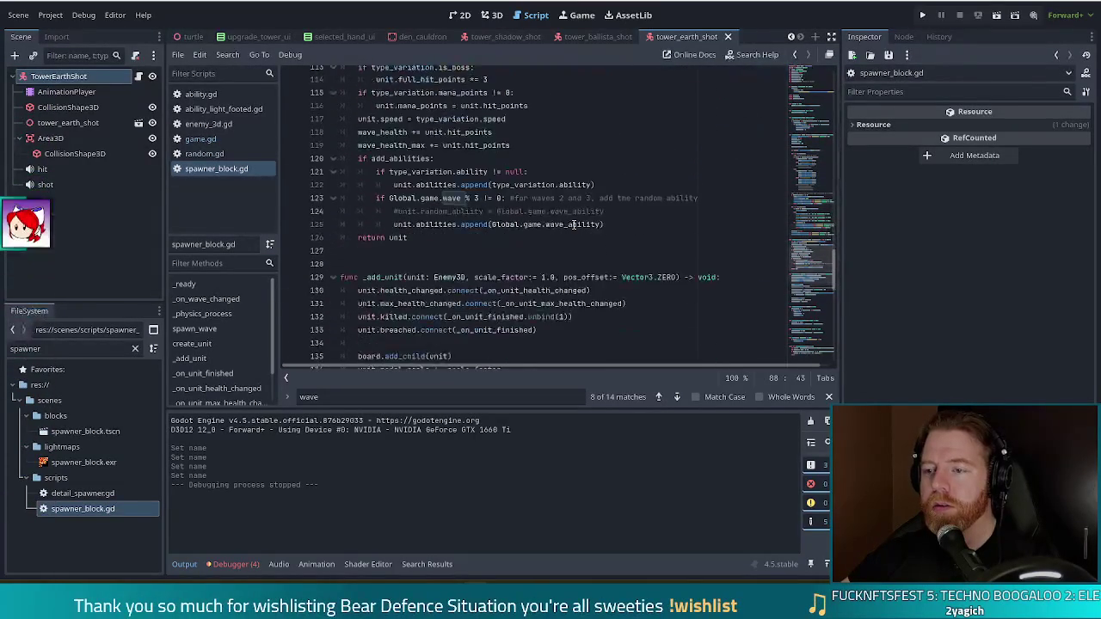
scroll(574, 223, "down", 2)
scroll(574, 224, "up", 5)
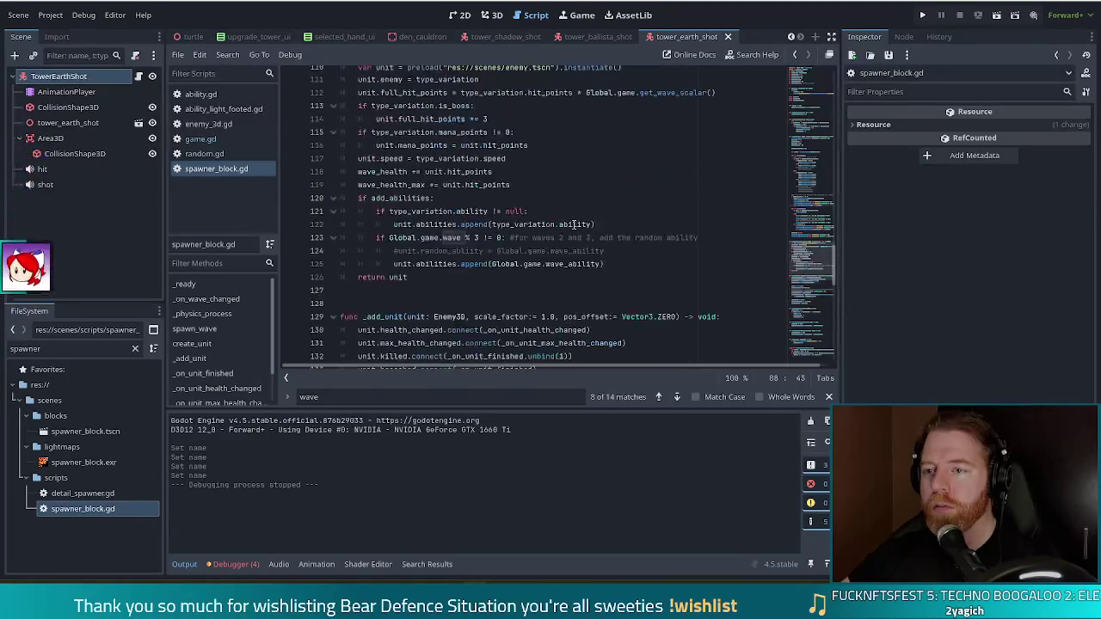
scroll(574, 224, "up", 5)
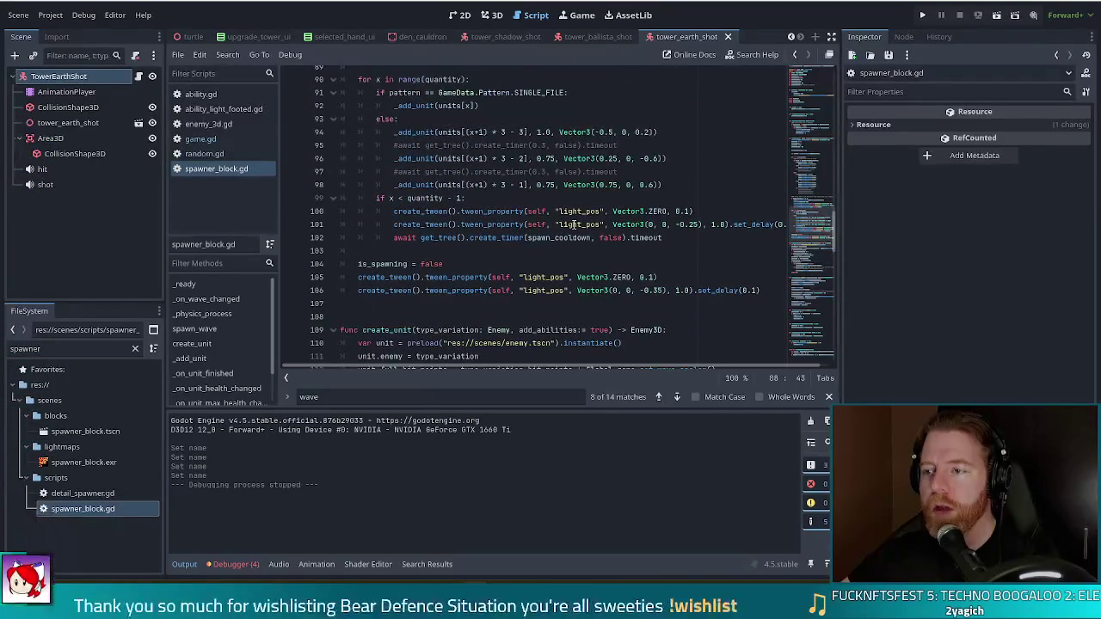
Step: Inspect the spawn_cooldown wait on line 102 and look up where spawn_cooldown is defined
scroll(574, 224, "up", 1)
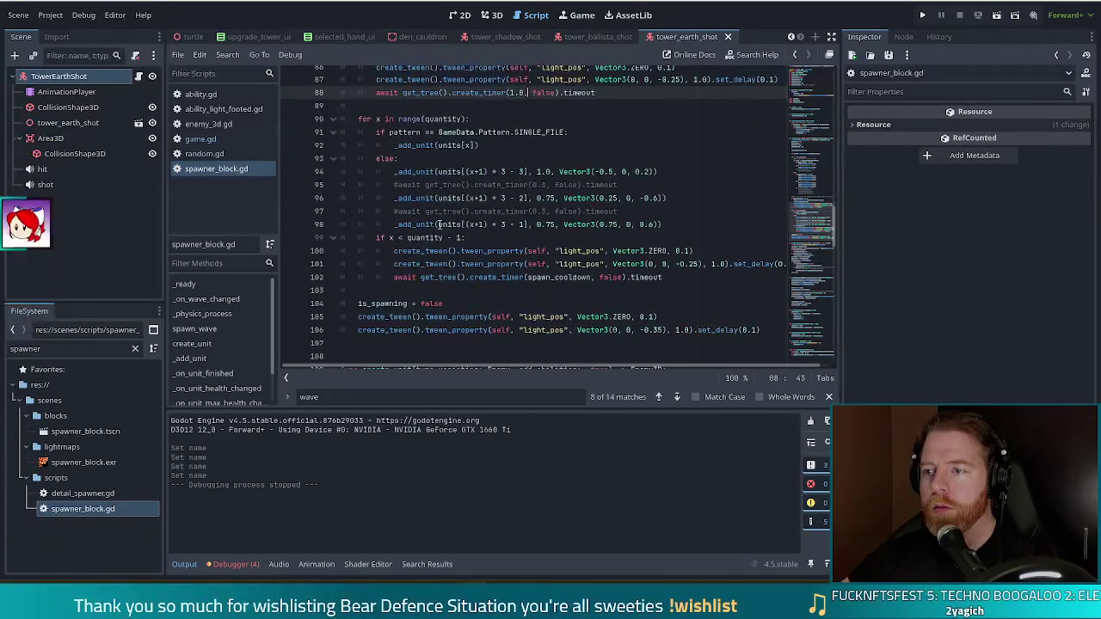
left_click(438, 224)
left_click(642, 277)
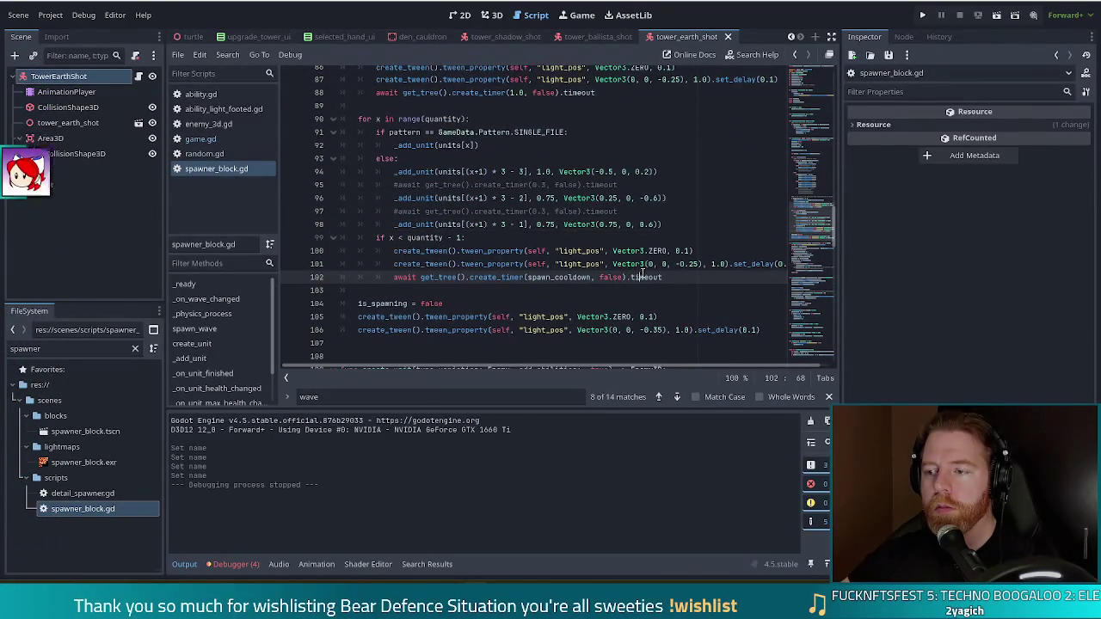
double_click(568, 278)
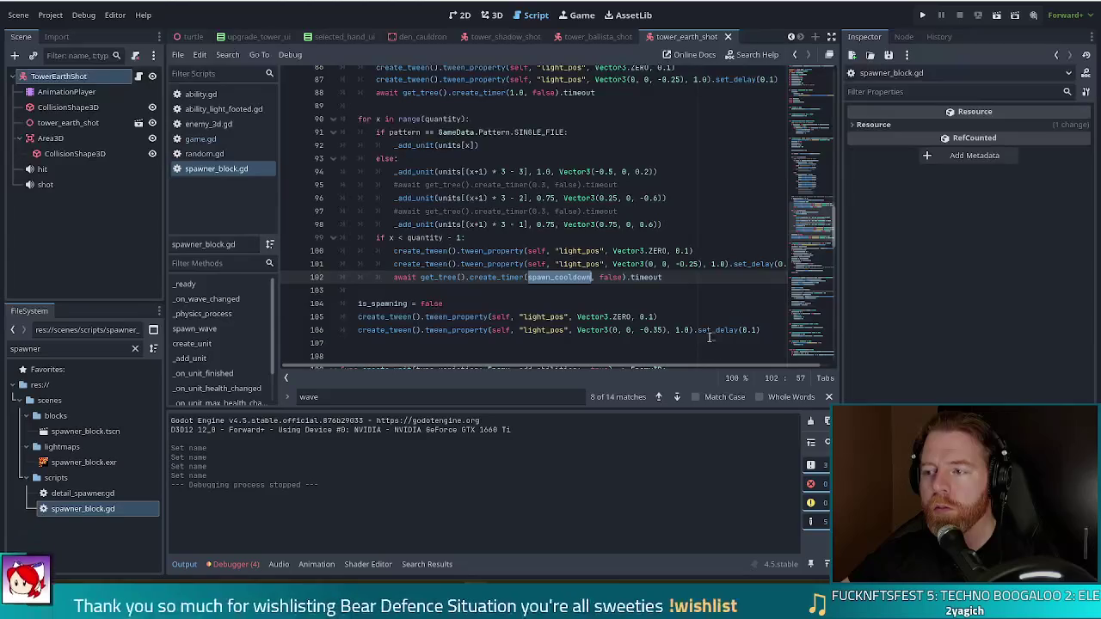
scroll(710, 304, "up", 3)
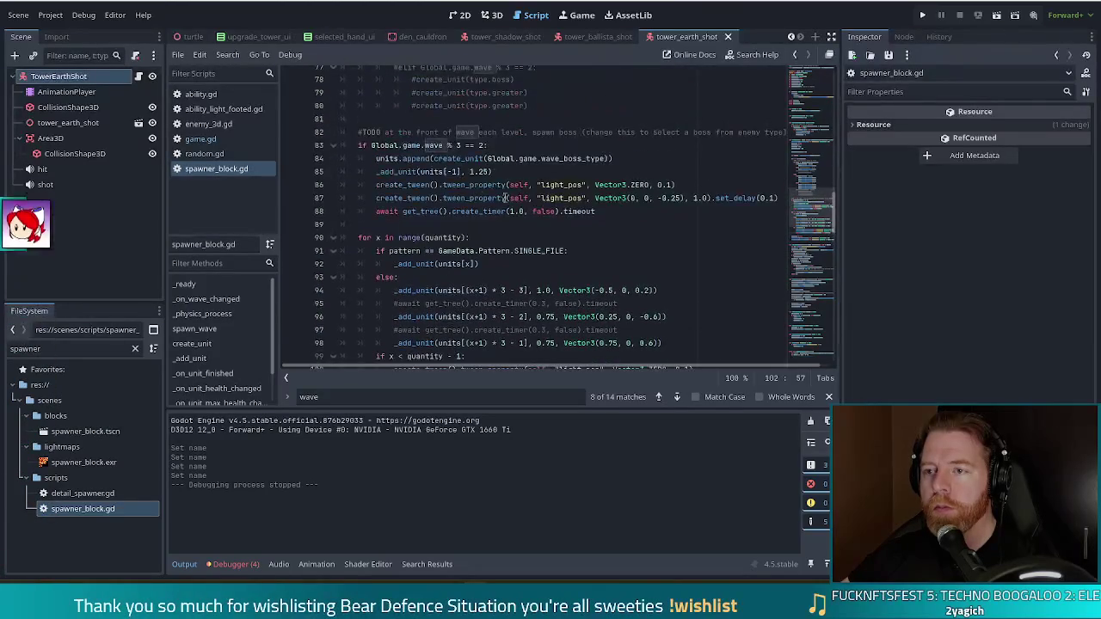
left_click(524, 211)
scroll(562, 265, "down", 3)
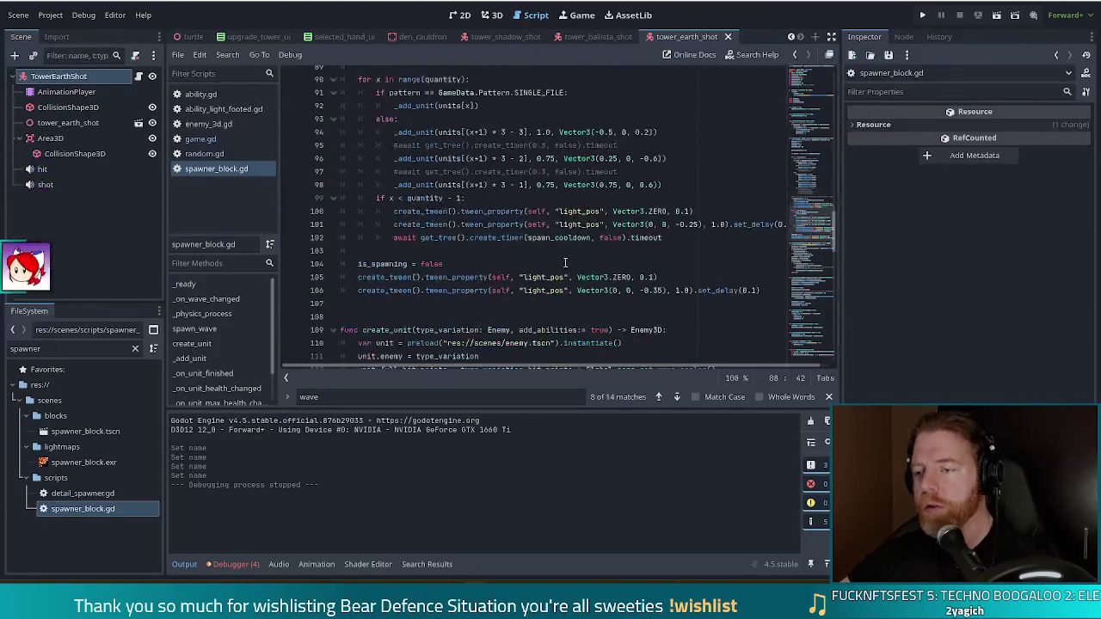
left_click(555, 237, "ctrl")
key("alt+Left")
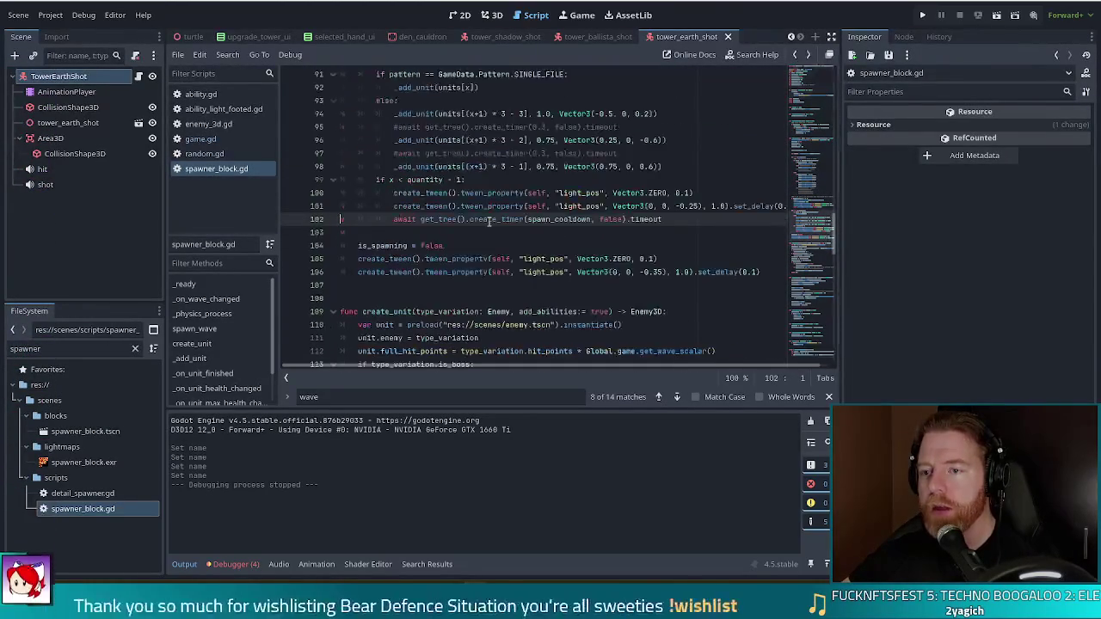
scroll(585, 211, "up", 5)
Step: Replace the boss timer's 1.0 wait on line 88 with spawn_cooldown and save
left_click(508, 193)
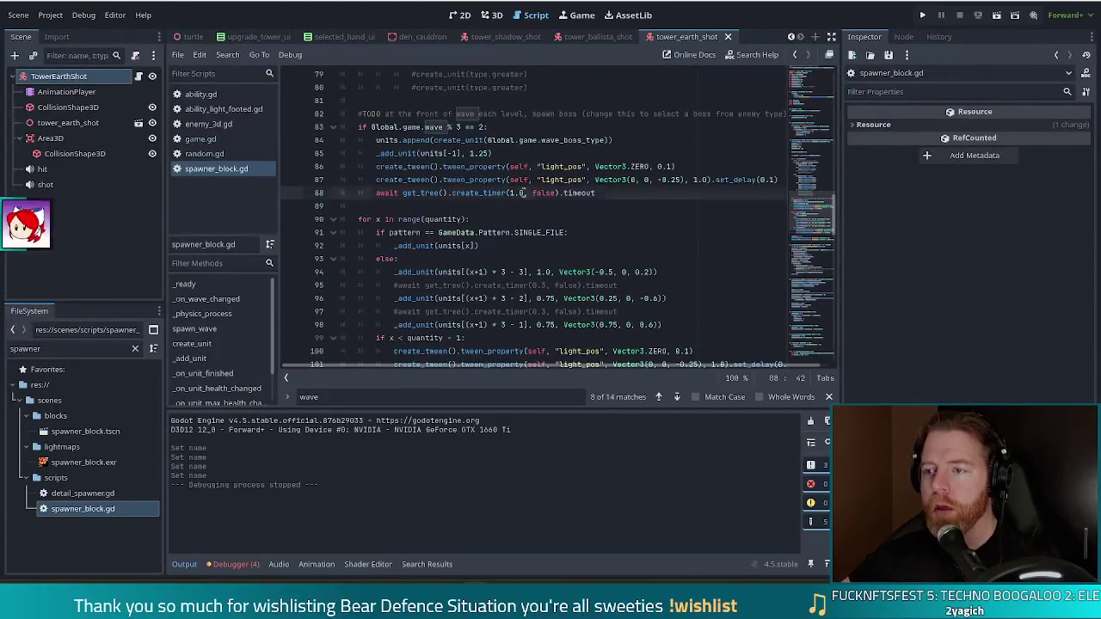
key("Delete")
key("Delete")
key("Delete")
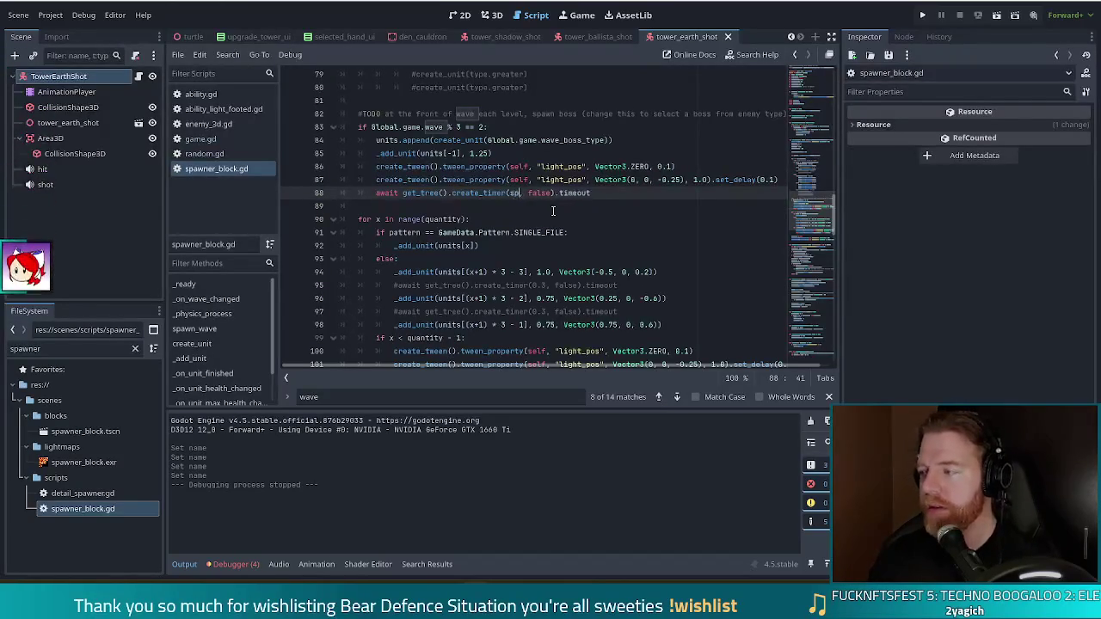
key("Return")
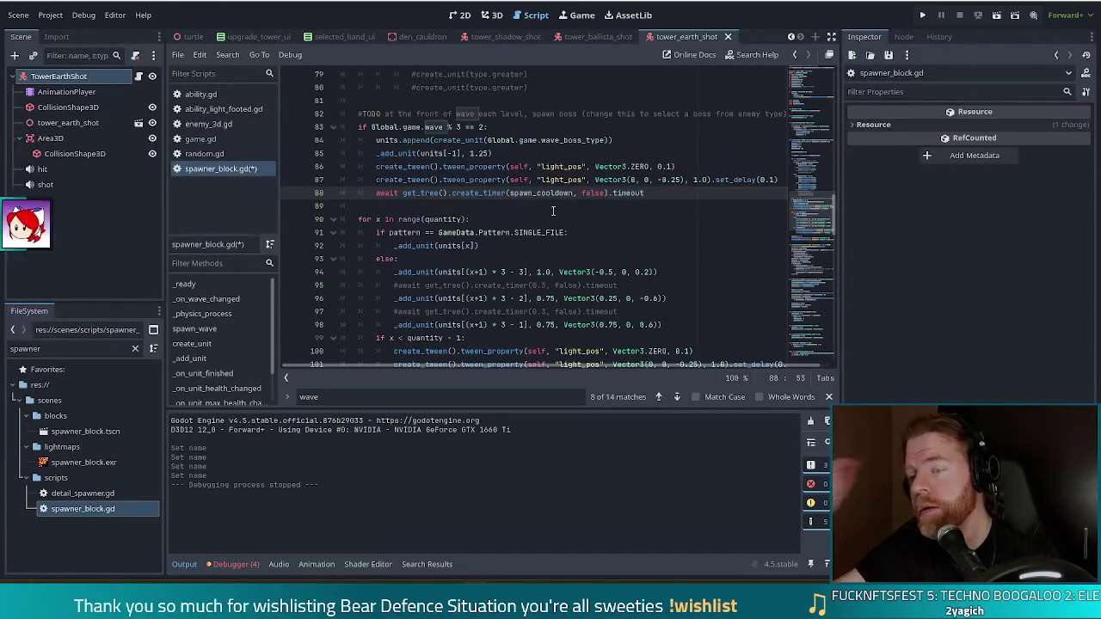
left_click(542, 231)
left_click(650, 194)
key("ctrl+s")
Step: Insert a blank line at line 81, pushing the boss-spawn TODO comment down to line 83
scroll(267, 336, "down", 2)
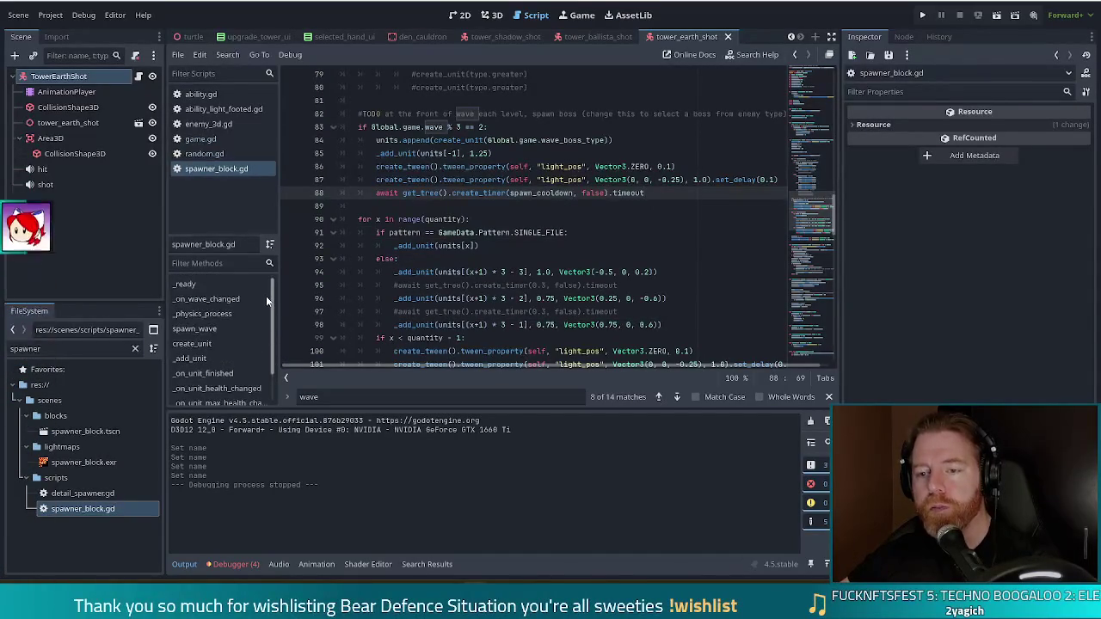
scroll(272, 344, "up", 2)
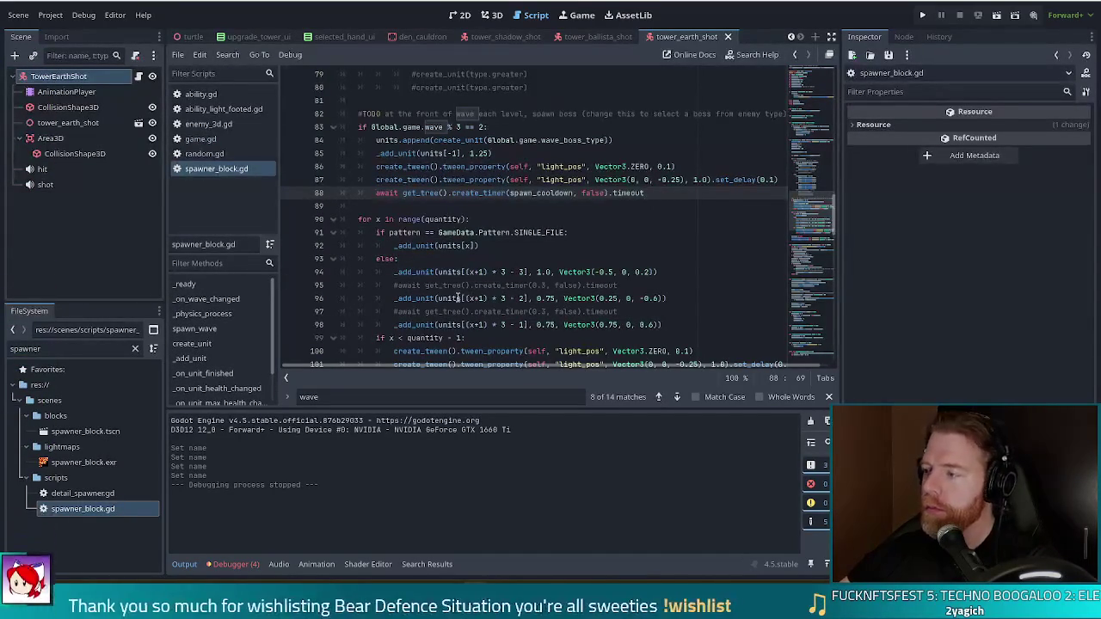
mouse_move(456, 298)
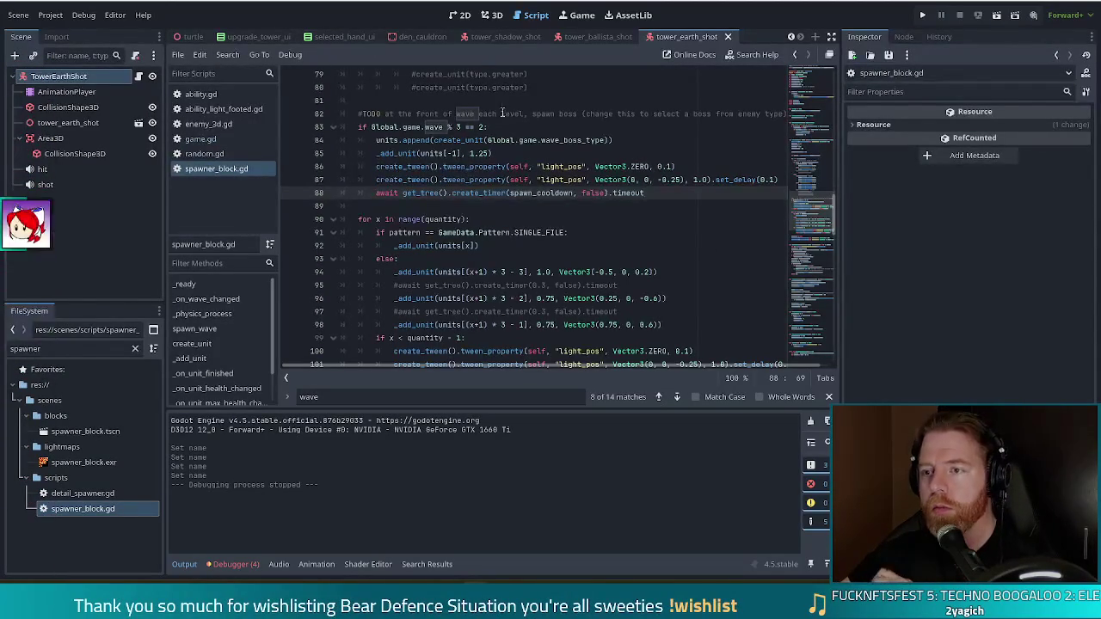
left_click(531, 129)
scroll(531, 129, "up", 6)
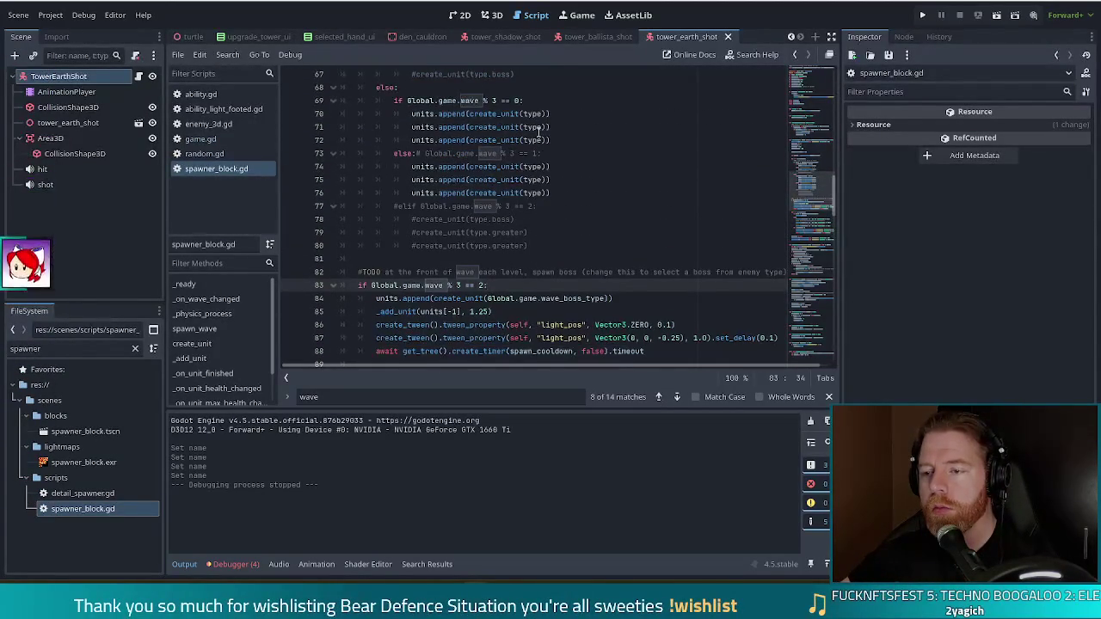
scroll(540, 129, "down", 5)
scroll(519, 199, "up", 8)
scroll(519, 200, "up", 4)
scroll(520, 199, "down", 8)
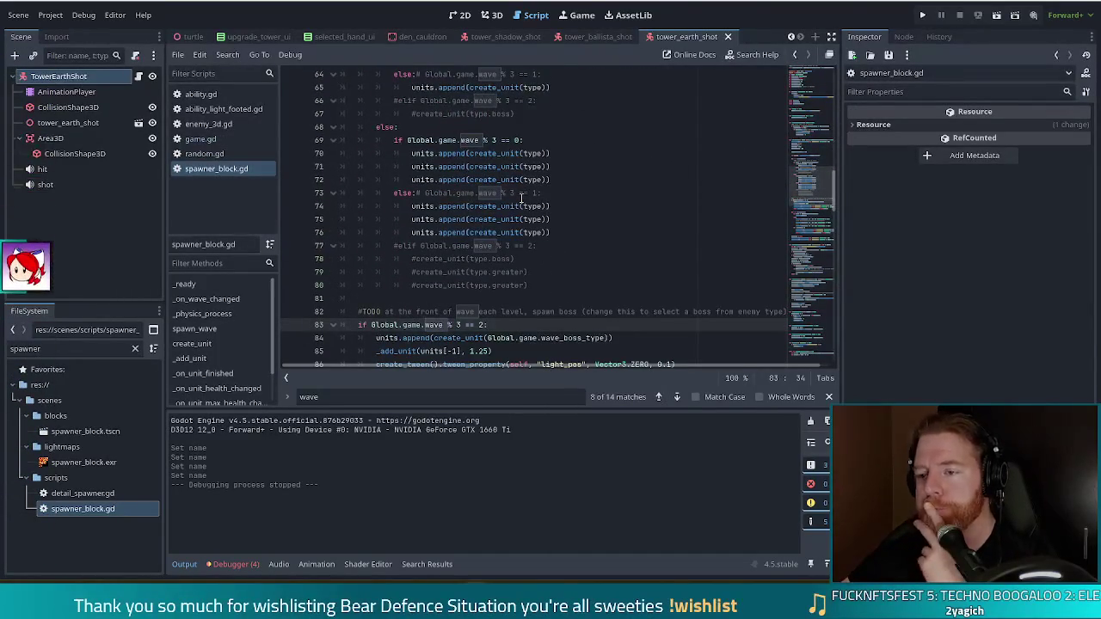
scroll(521, 198, "down", 4)
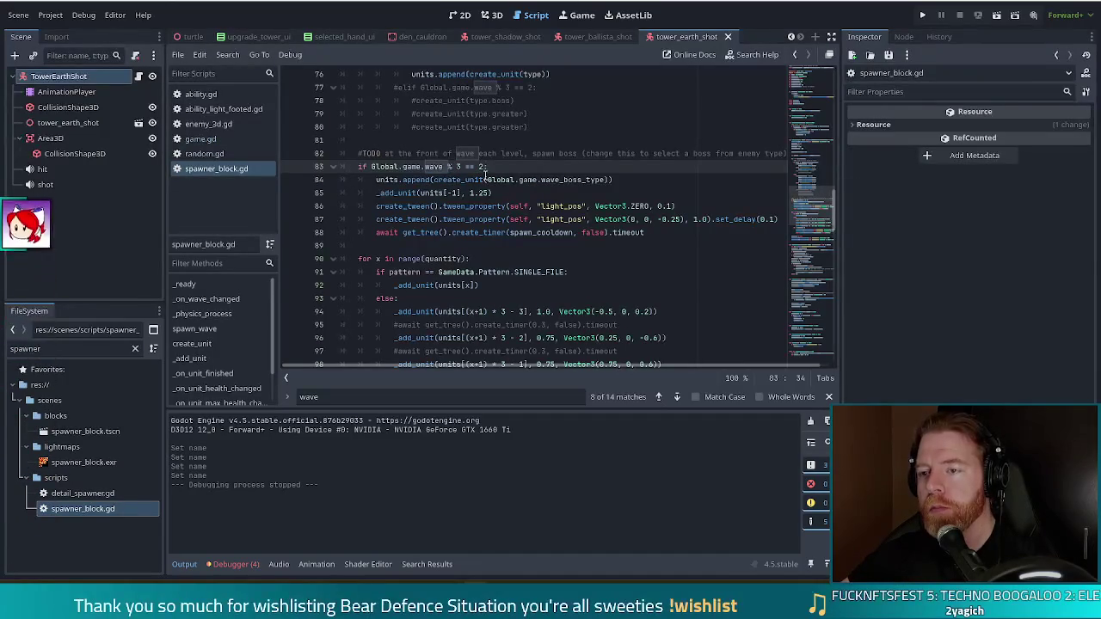
left_click(488, 155)
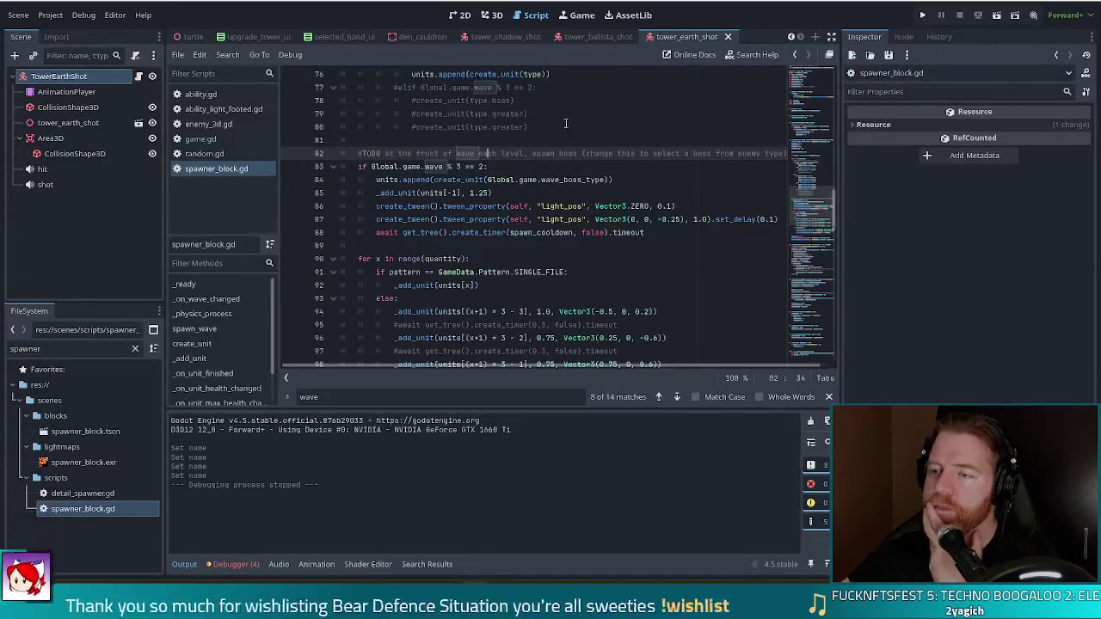
left_click(543, 138)
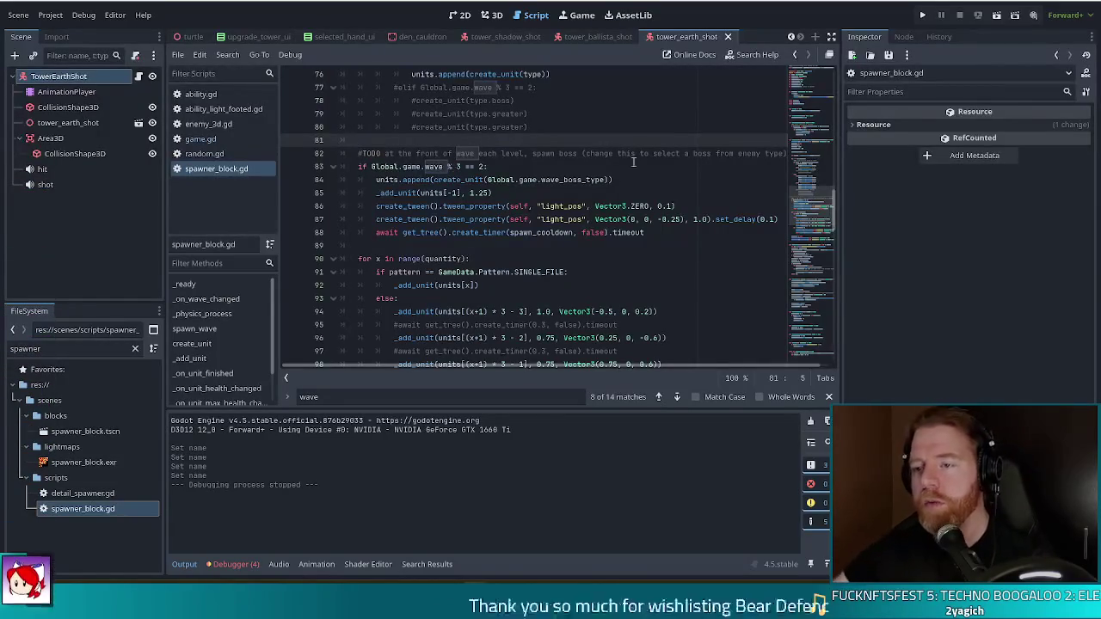
key("Return")
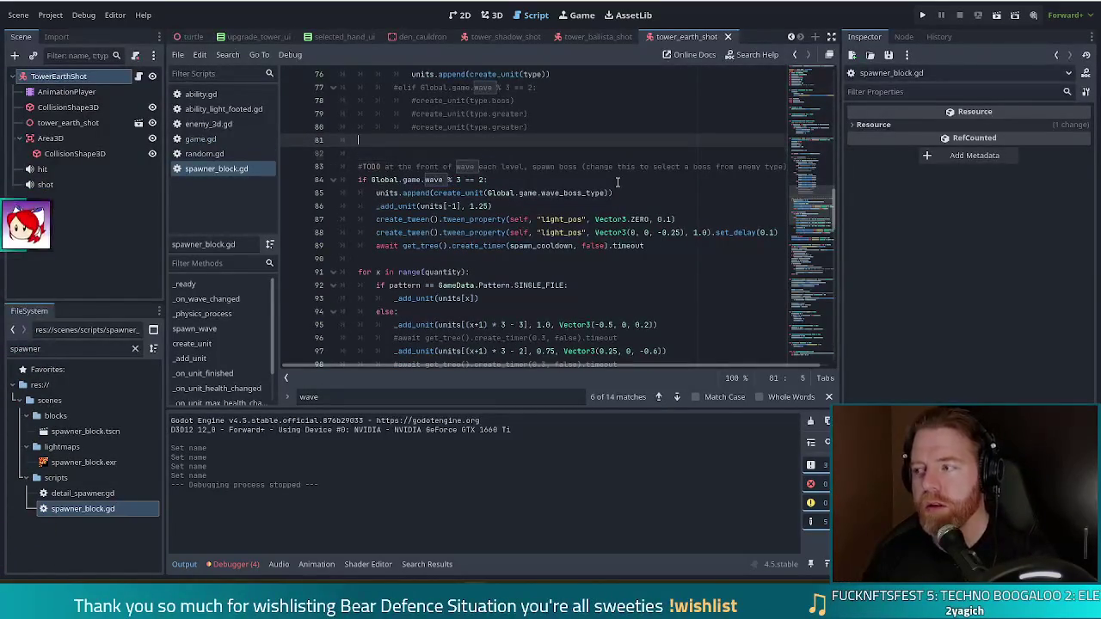
Step: On a new line 82, begin the formula spawn_cooldown = (1.0 - using autocomplete
key("Return")
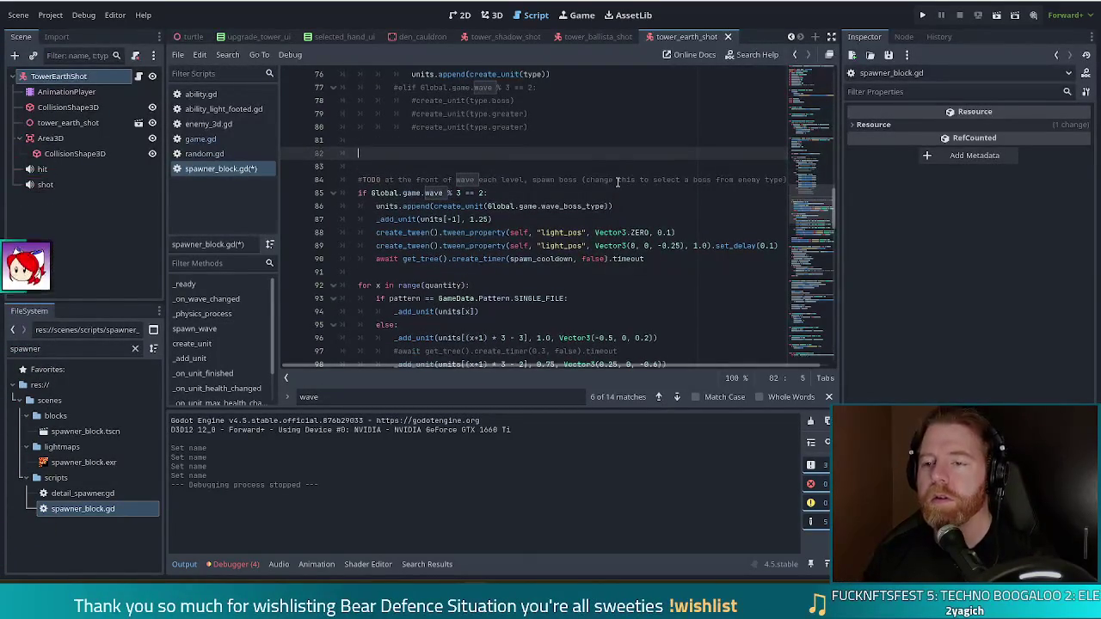
type("spawn co")
key("BackSpace")
key("BackSpace")
key("BackSpace")
type("_co")
key("Return")
type("= 1.0")
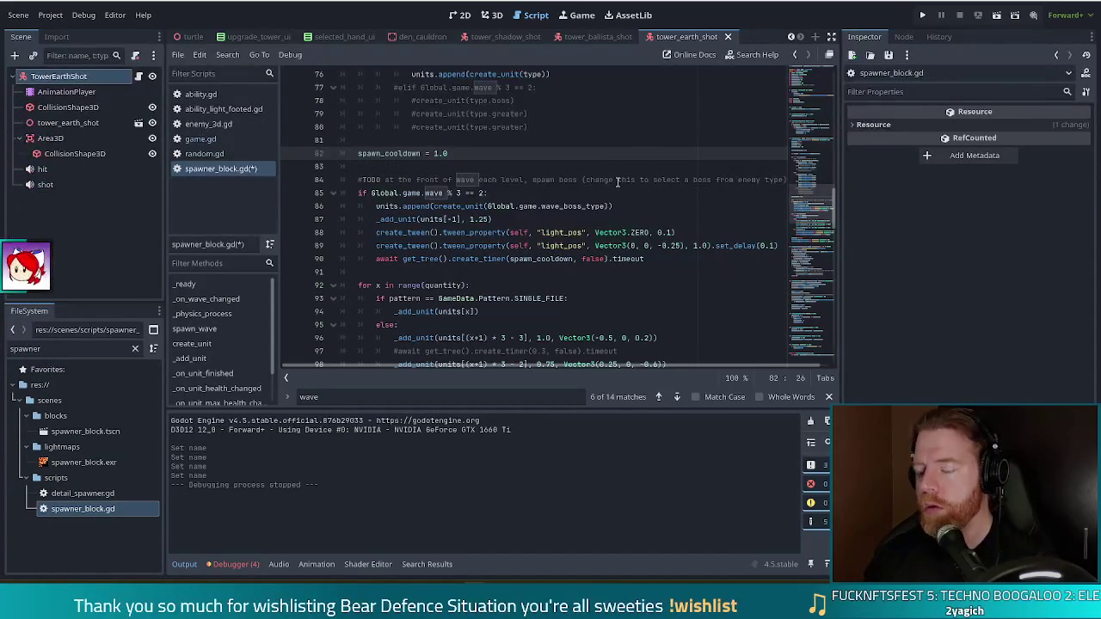
type(" -")
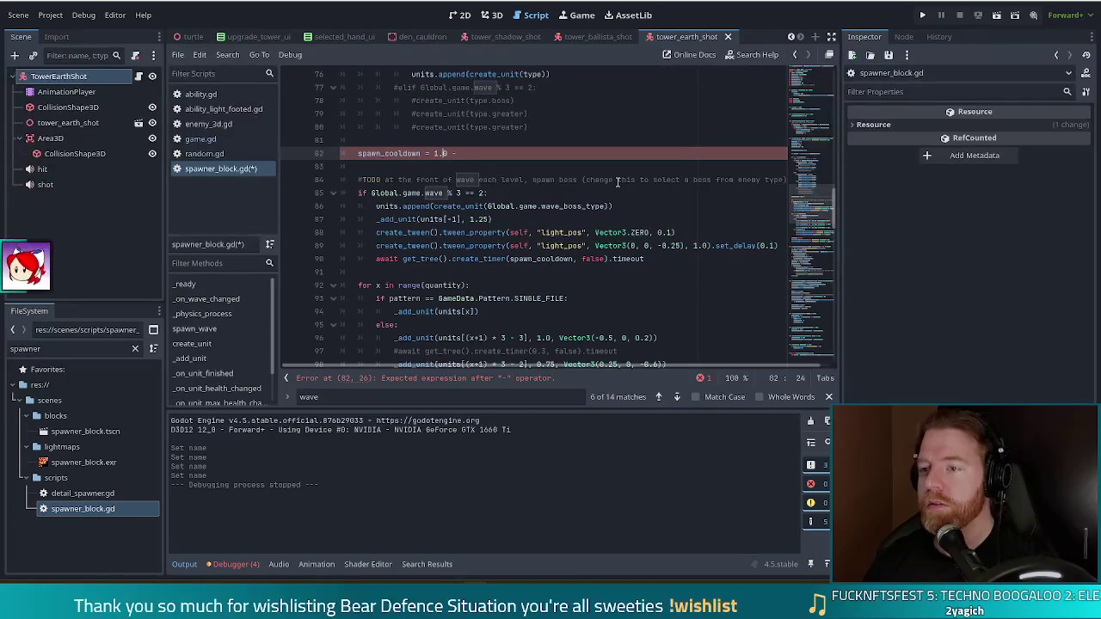
key("Left")
key("Left")
key("Left")
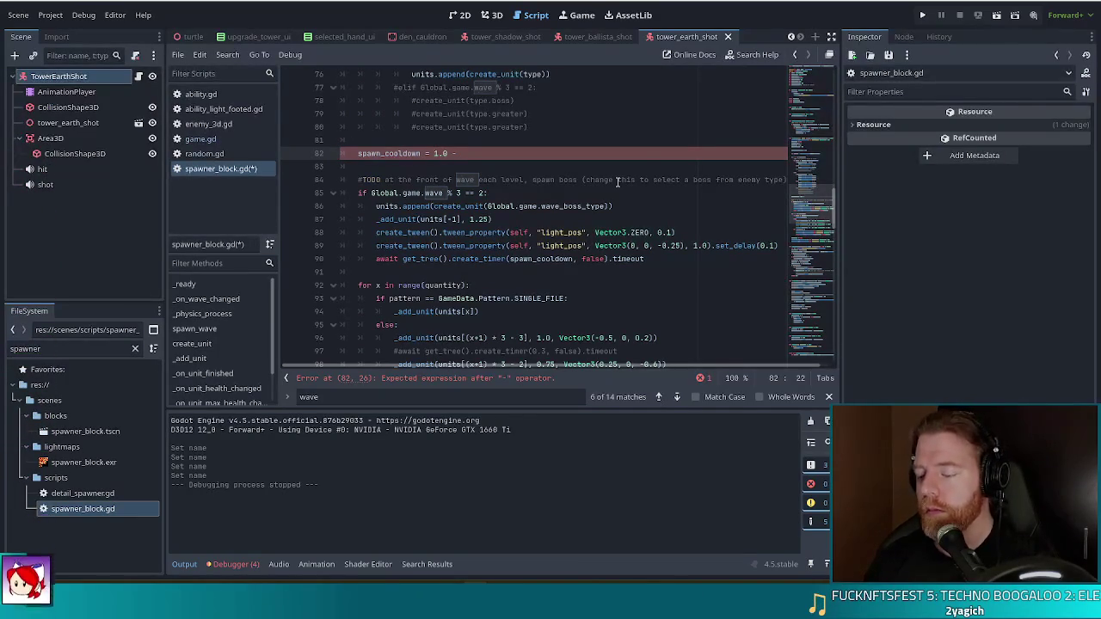
type("(")
key("End")
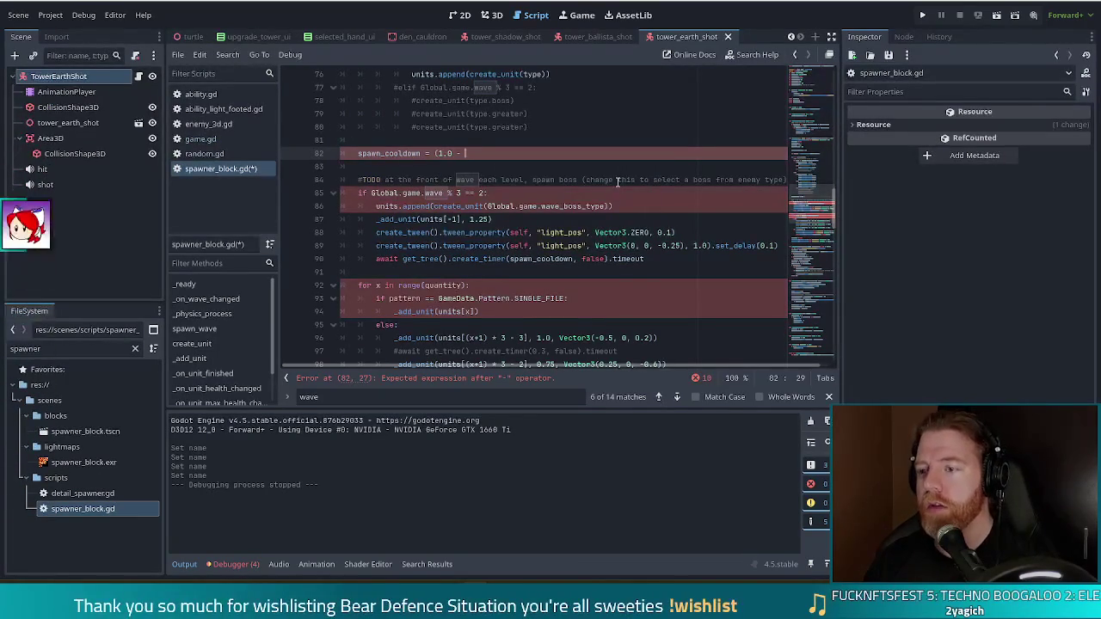
Step: Extend the formula with int(wave / 3) * 0.05 so the cooldown shrinks every three waves
type("wave")
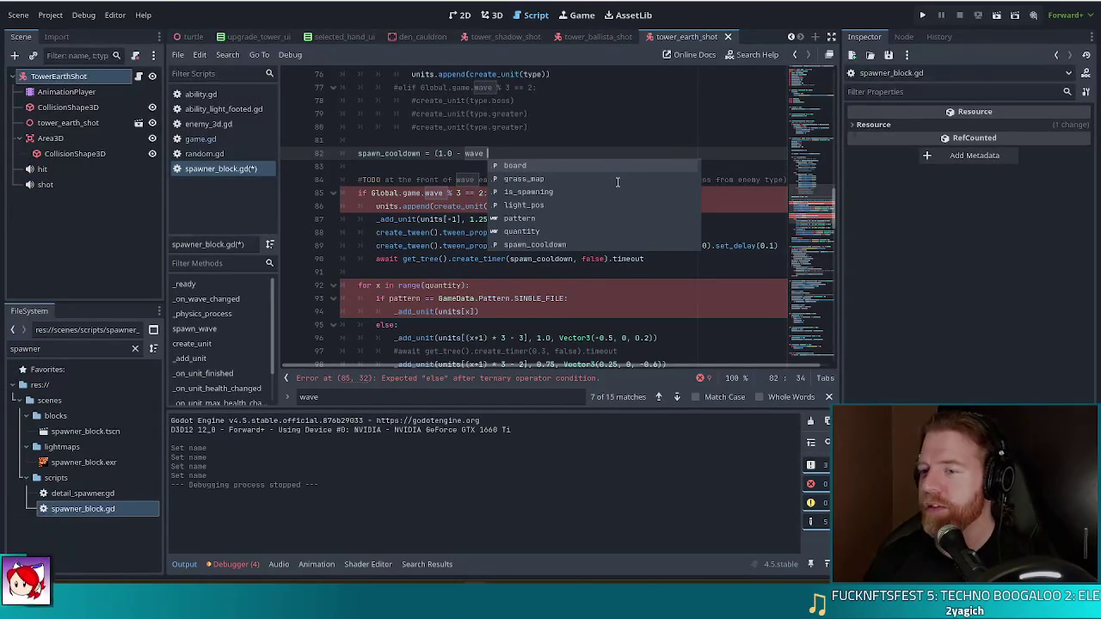
type("/ 3")
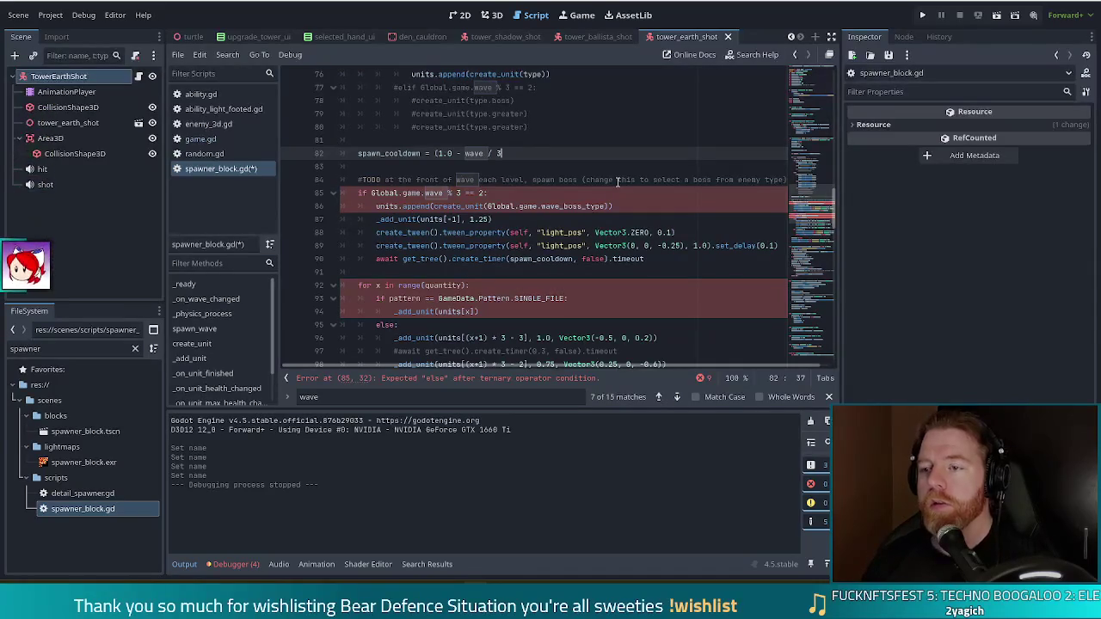
type("(")
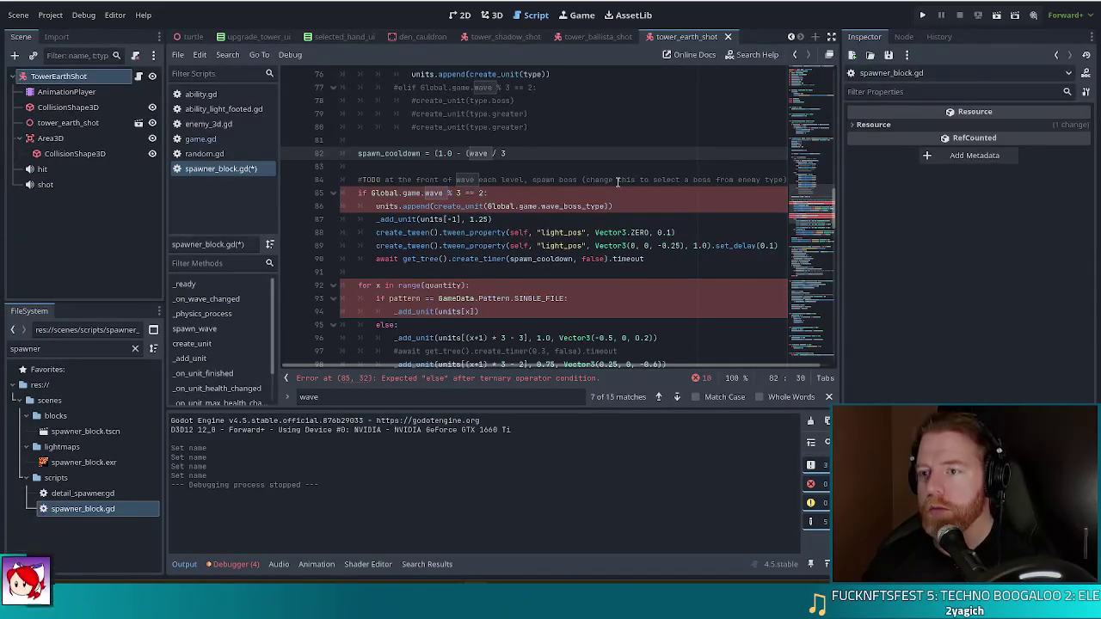
key("Left")
type("int")
key("End")
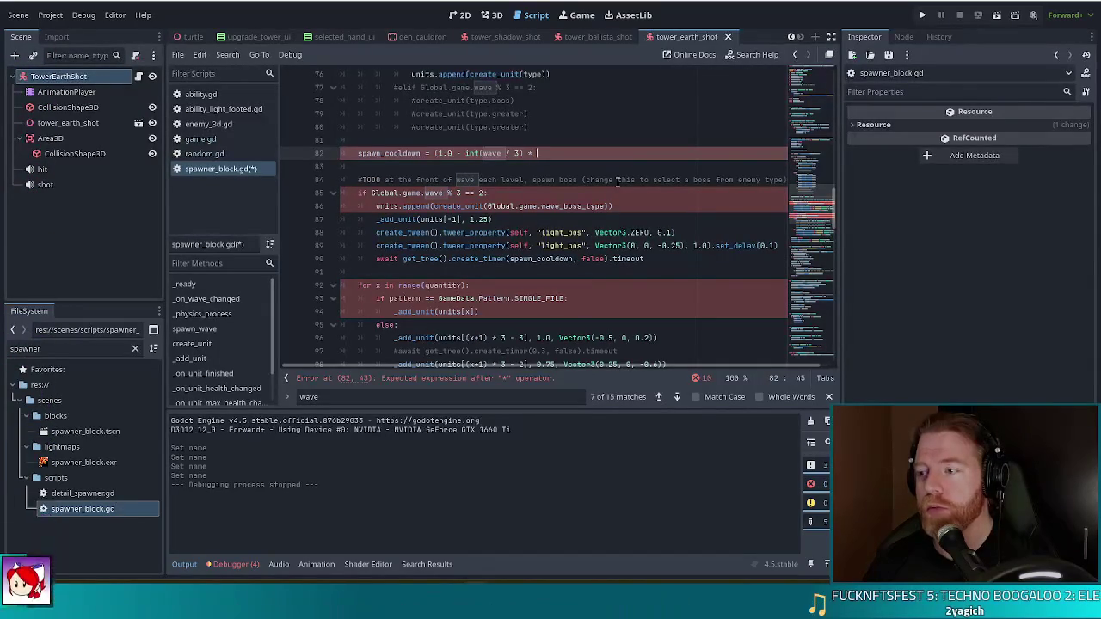
type("0.05")
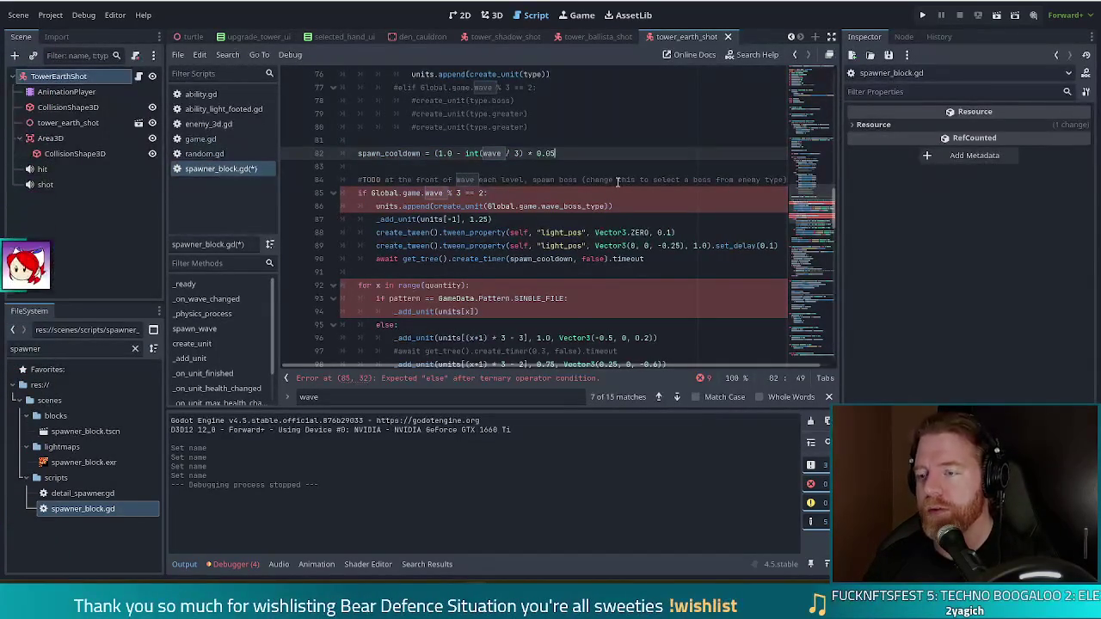
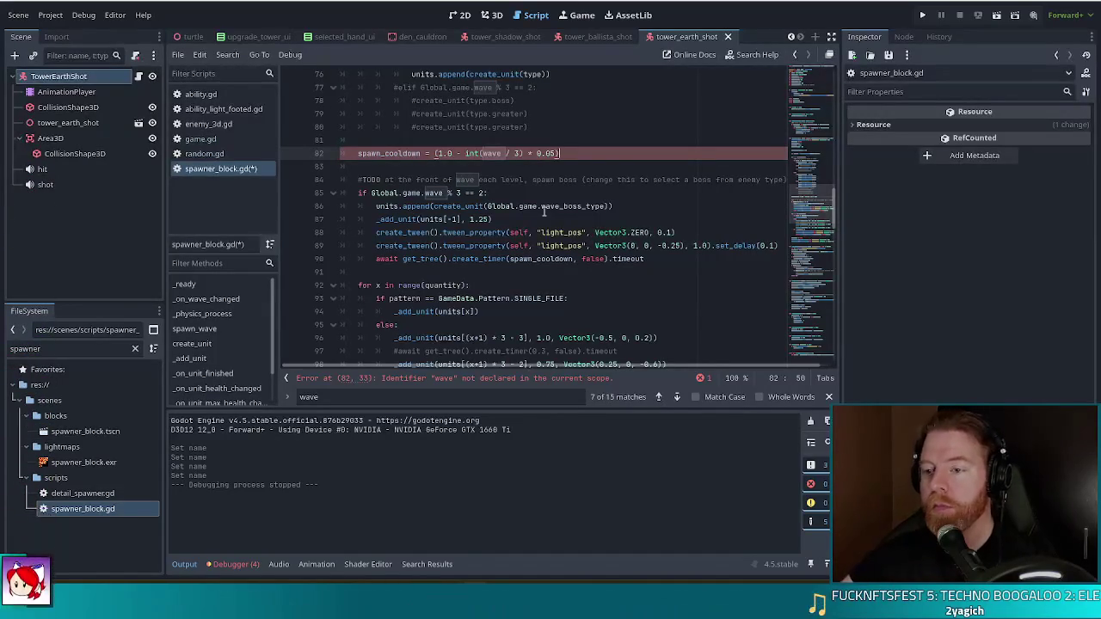
Step: Prefix 'wave' on line 82 with 'Global.game.' so the cooldown formula reads Global.game.wave
scroll(493, 212, "up", 2)
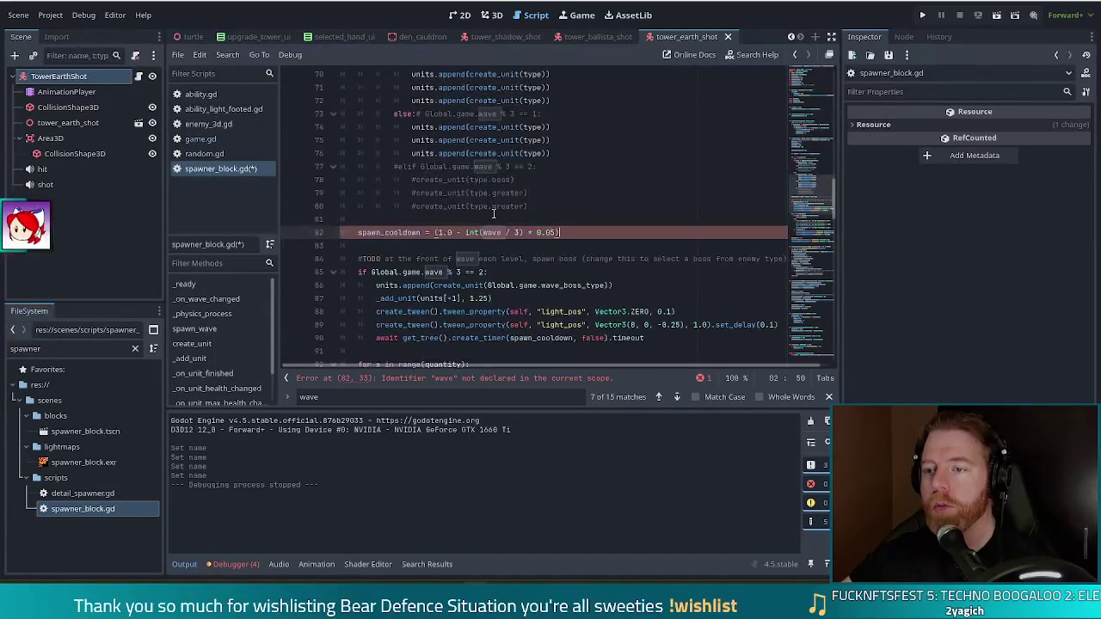
left_click(482, 233)
type("Gl")
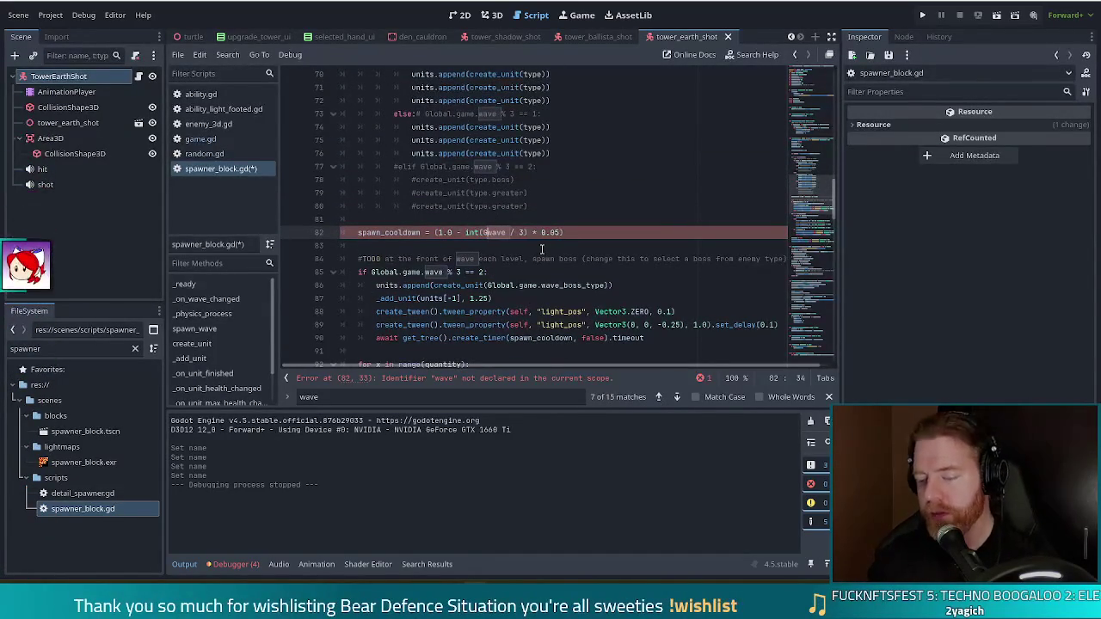
type("obal")
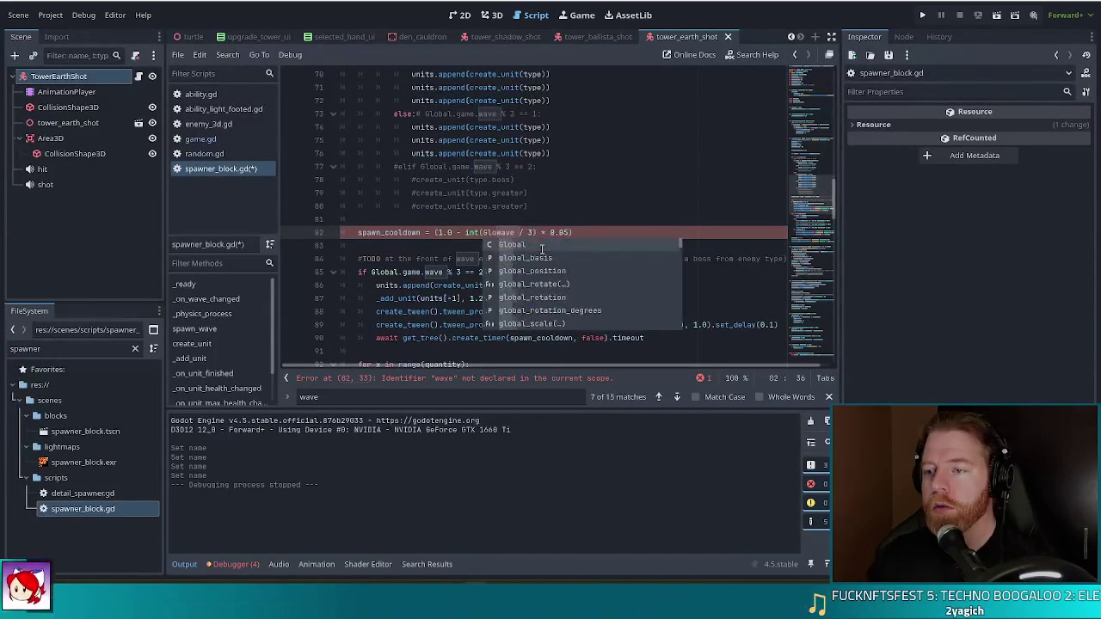
type(".game.")
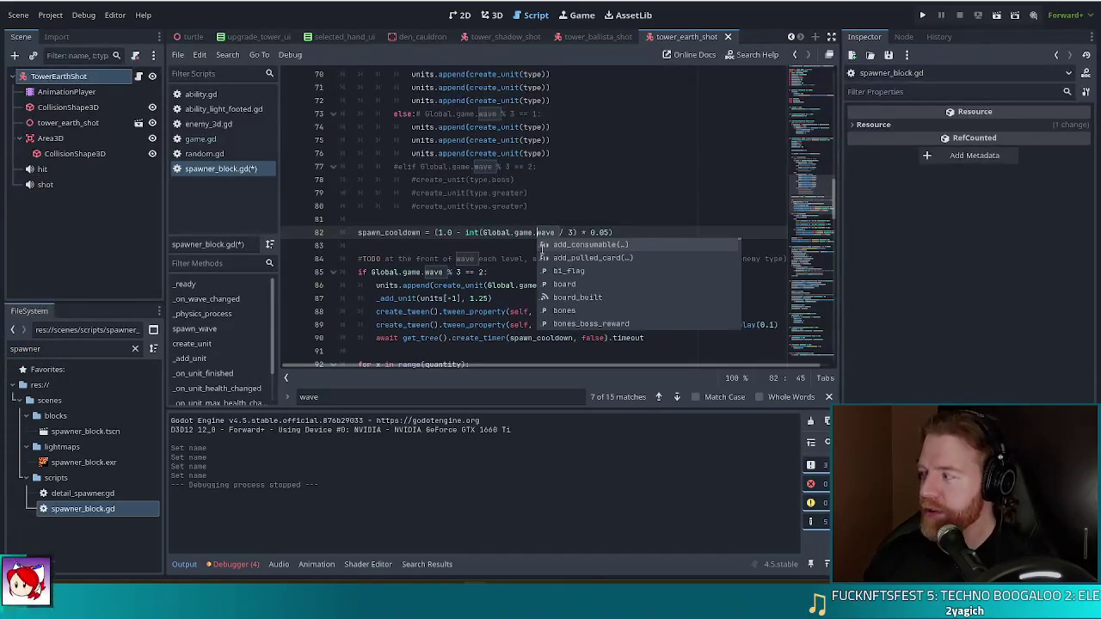
left_click(487, 233)
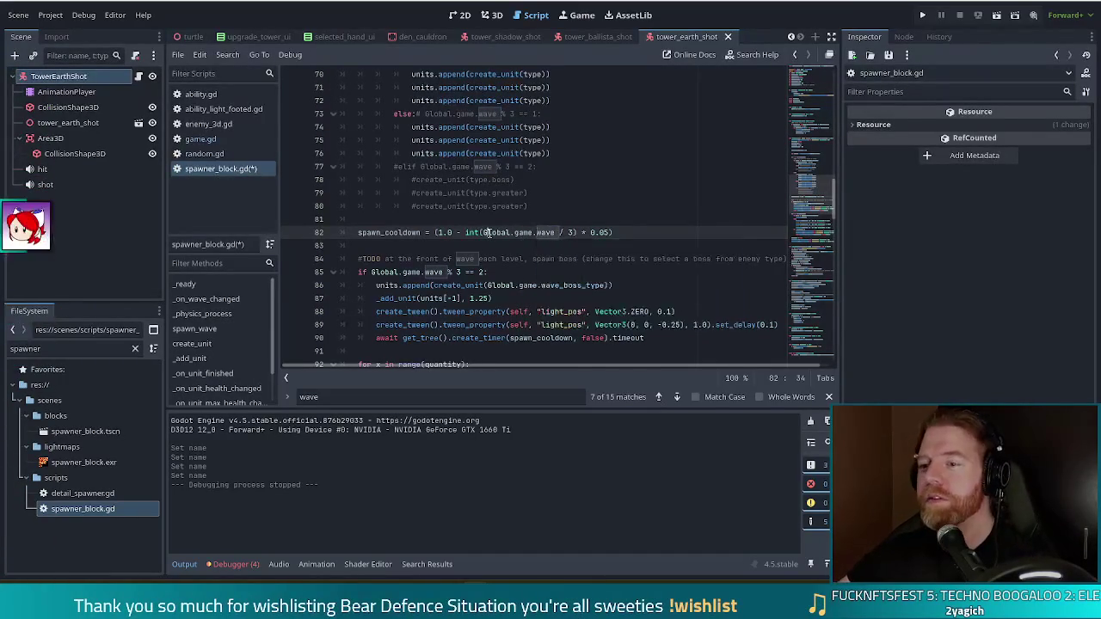
left_click(647, 234)
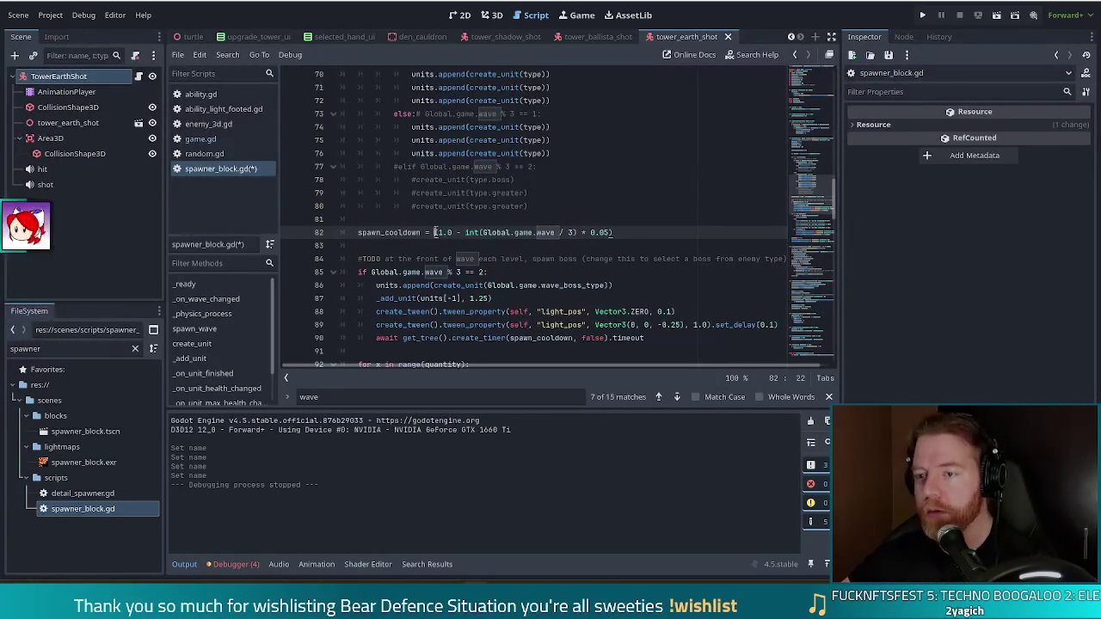
Step: Wrap line 82's cooldown expression in clamp() as its first argument, adding bounds 0.5 and 1.0
type("(")
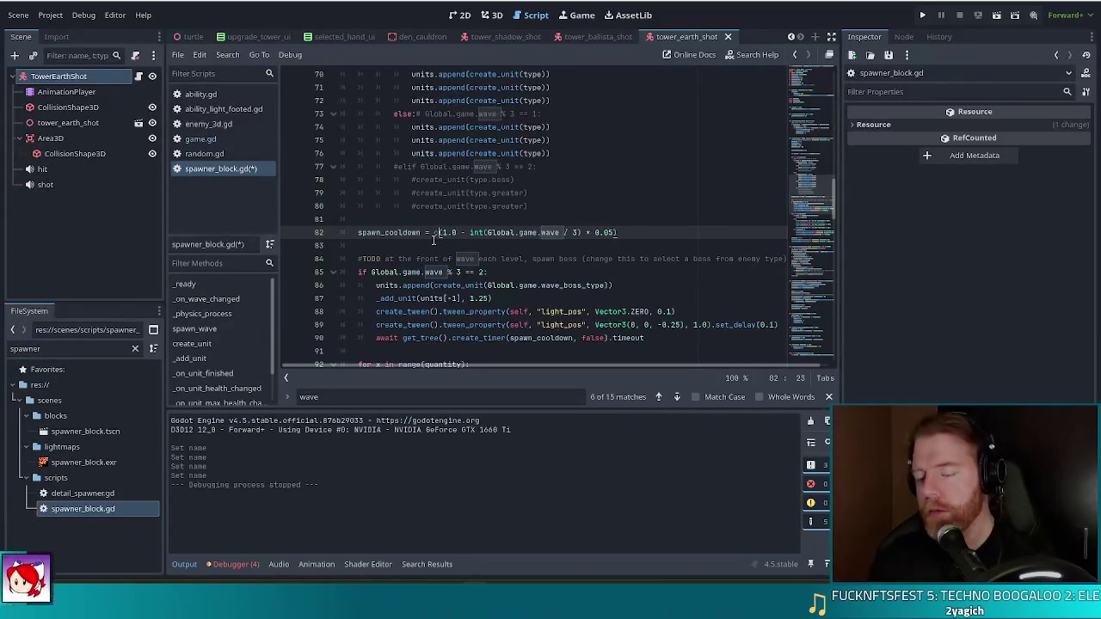
type("clamp")
key("Return")
key("Delete")
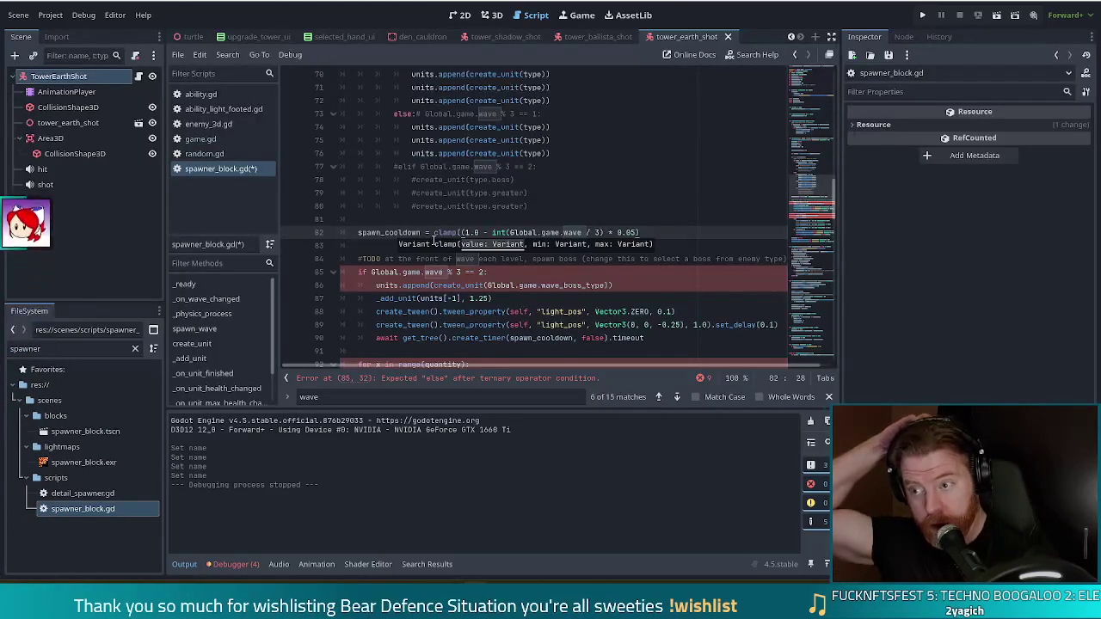
type("0.5,")
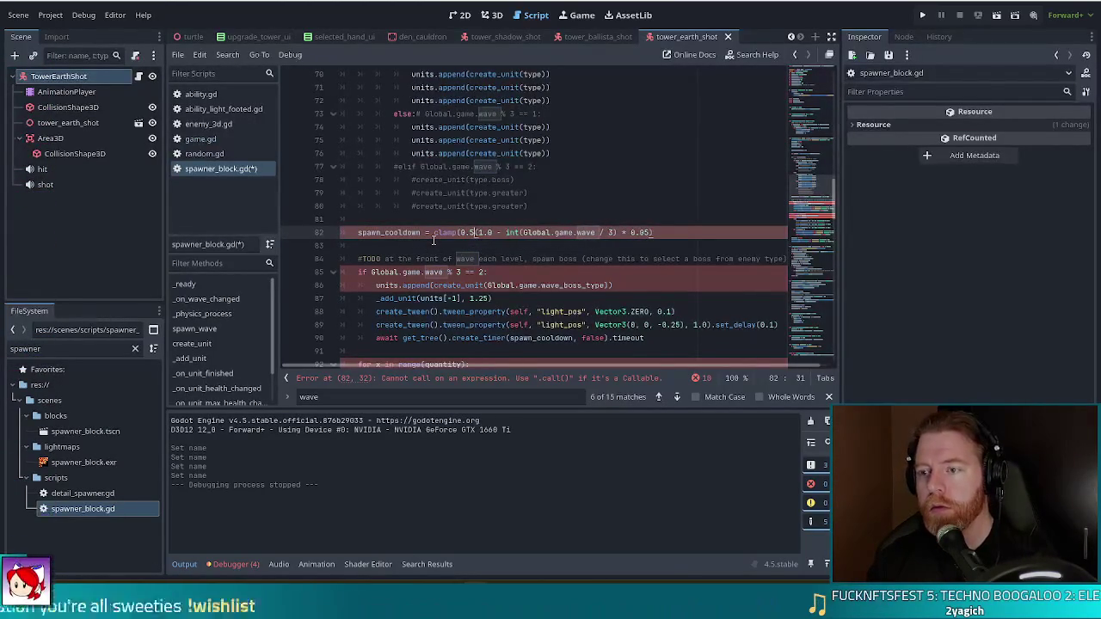
key("End")
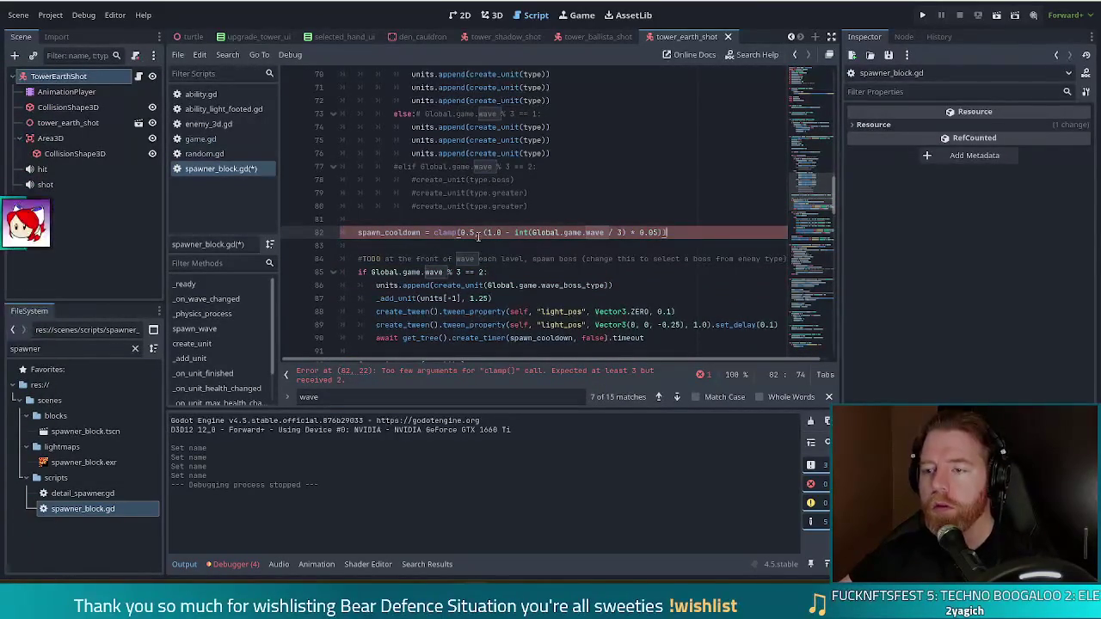
left_click_drag(659, 233, 484, 233)
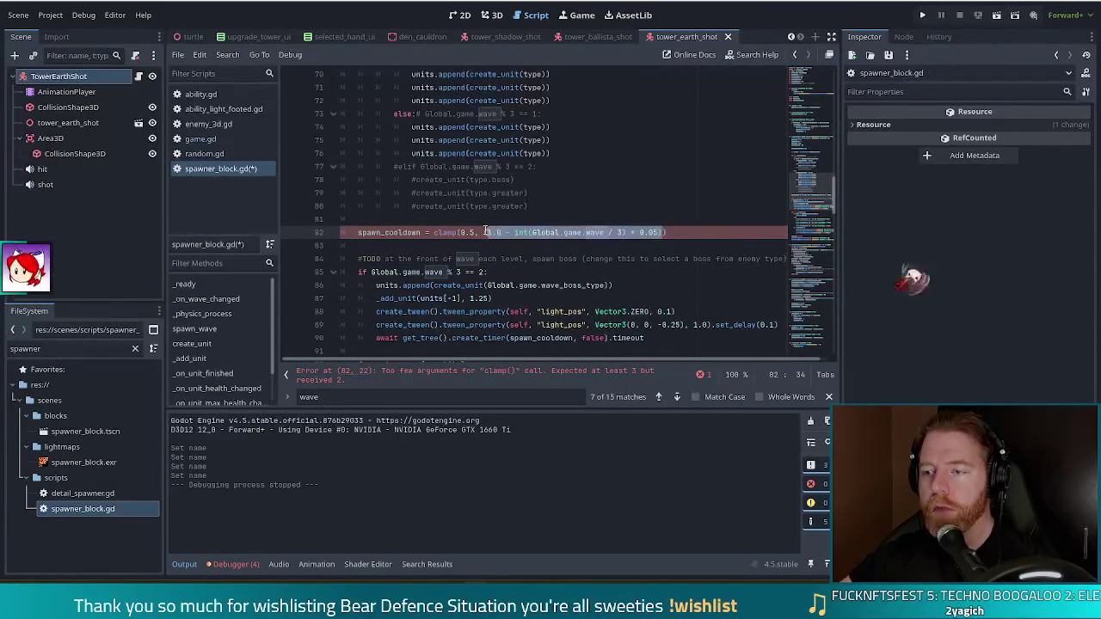
key("BackSpace")
left_click(461, 233)
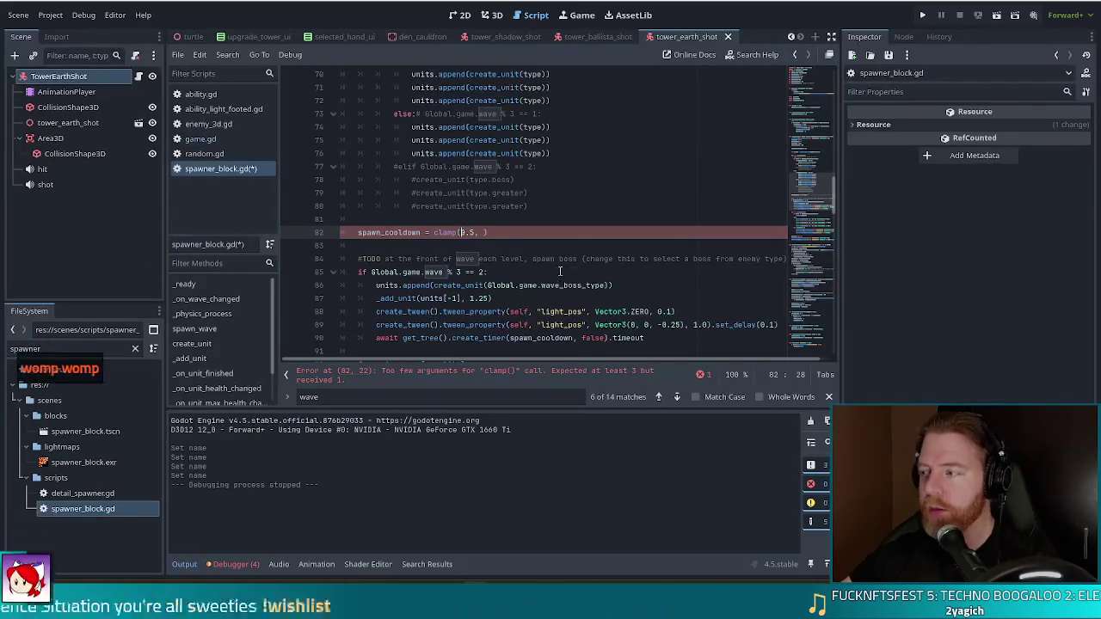
key("Right")
key("Right")
key("ctrl+z")
type(", ")
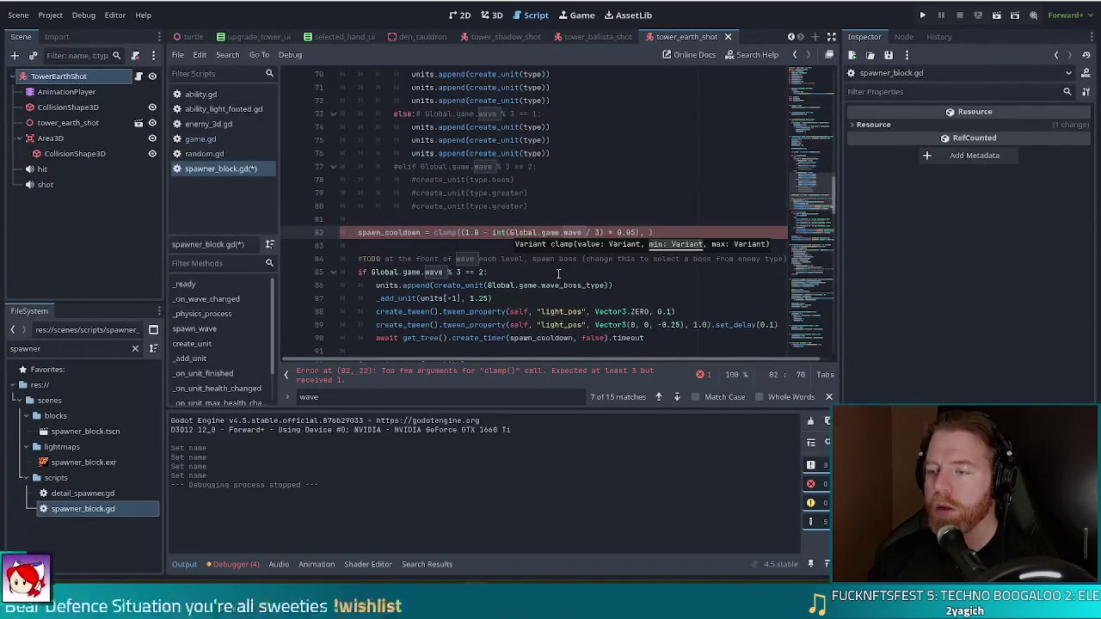
type("0.5")
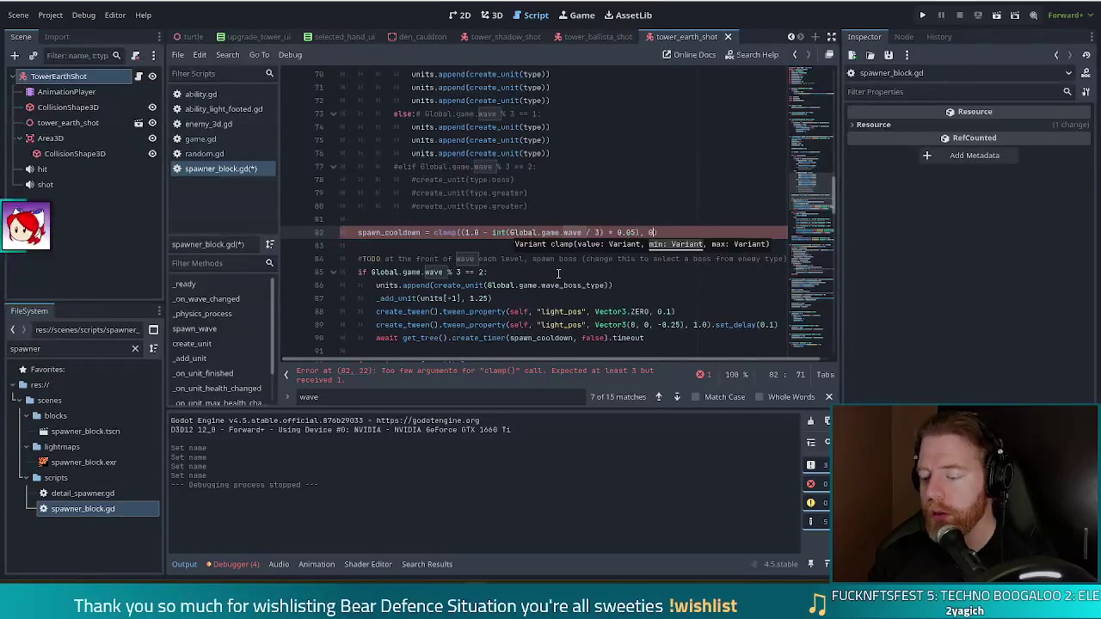
type(", 1.0")
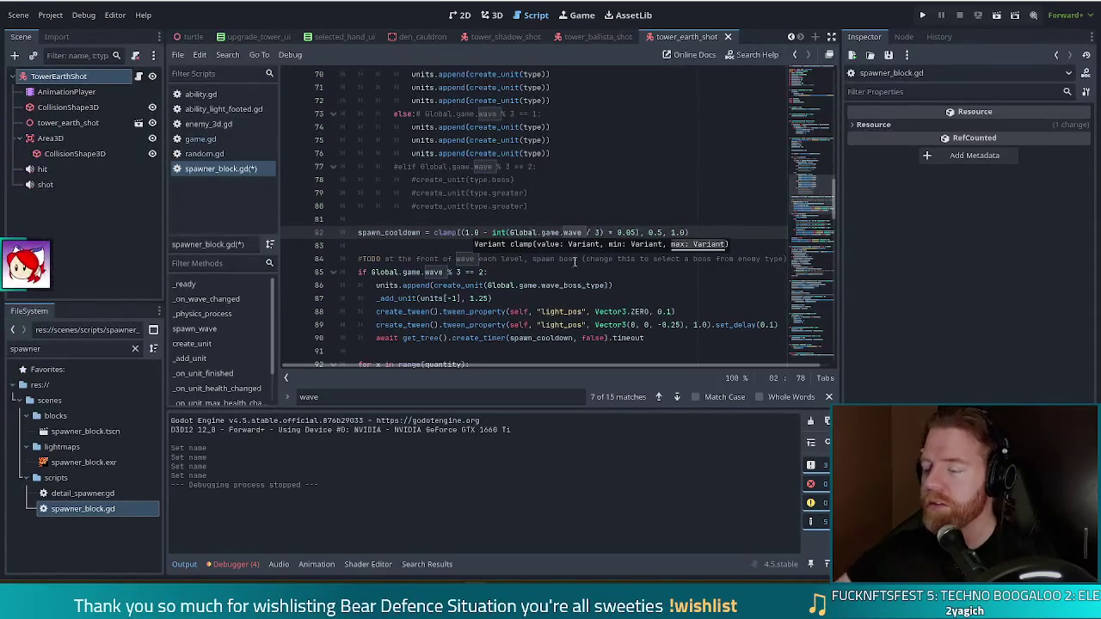
Step: Close the clamp call's parenthesis and run the game with F5
type(")")
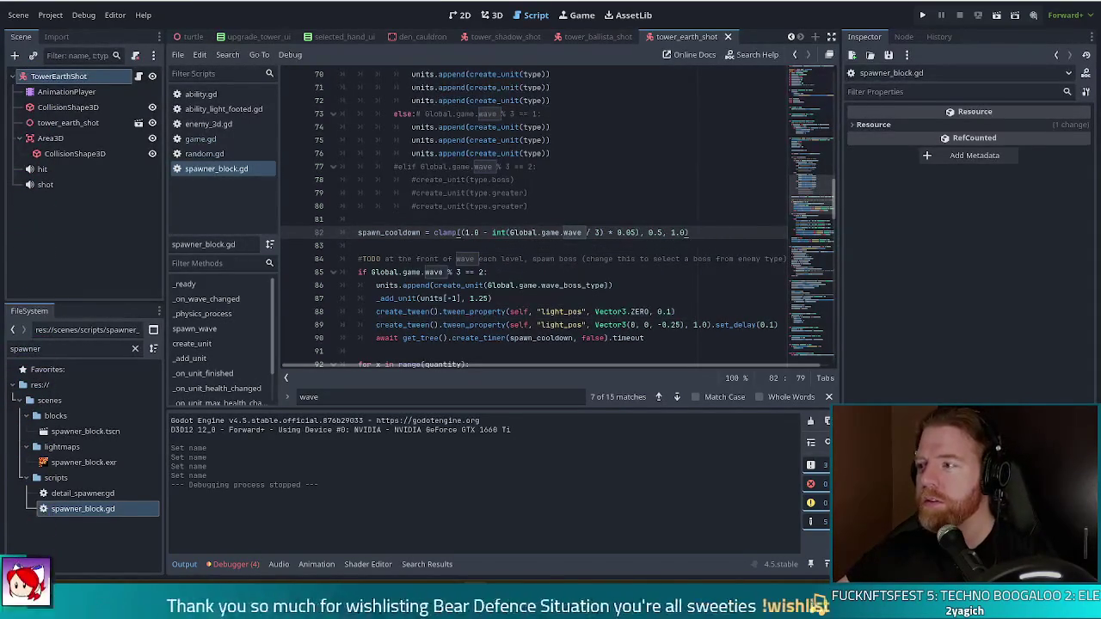
key("F5")
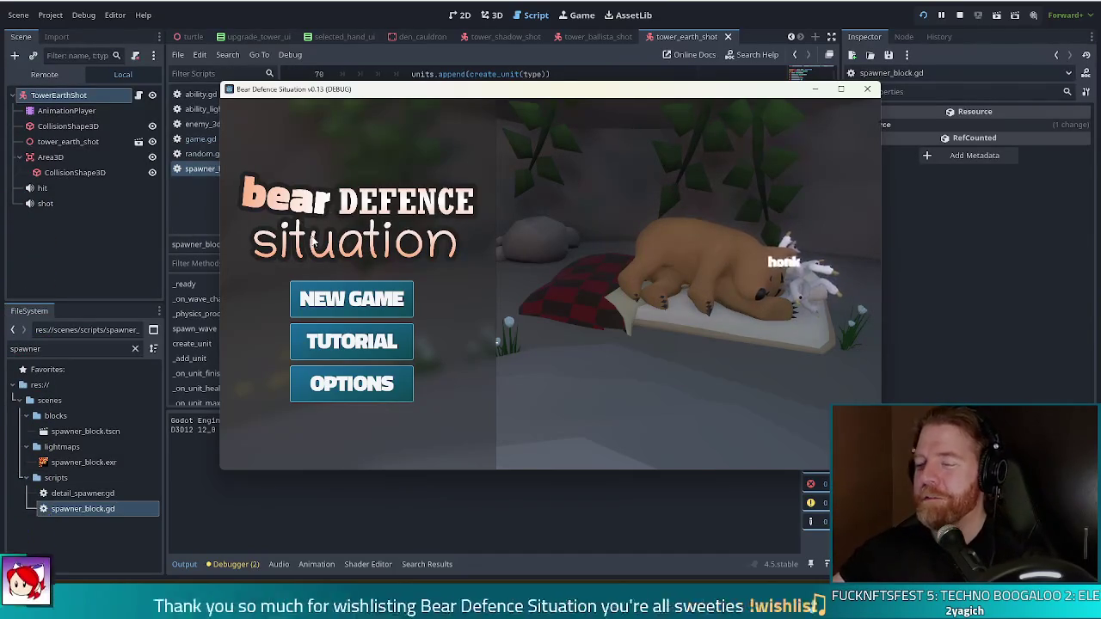
Step: Start a new game from the Bear Defence Situation title screen
left_click(375, 293)
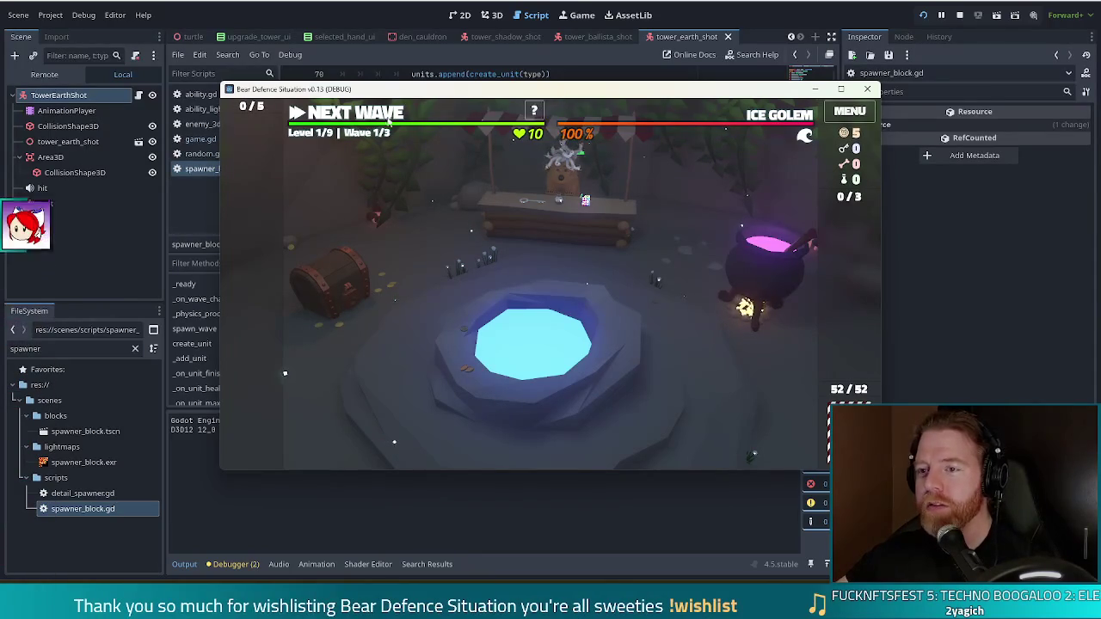
Step: Advance to level 1 and launch its first wave of enemies
left_click(344, 112)
left_click(347, 117)
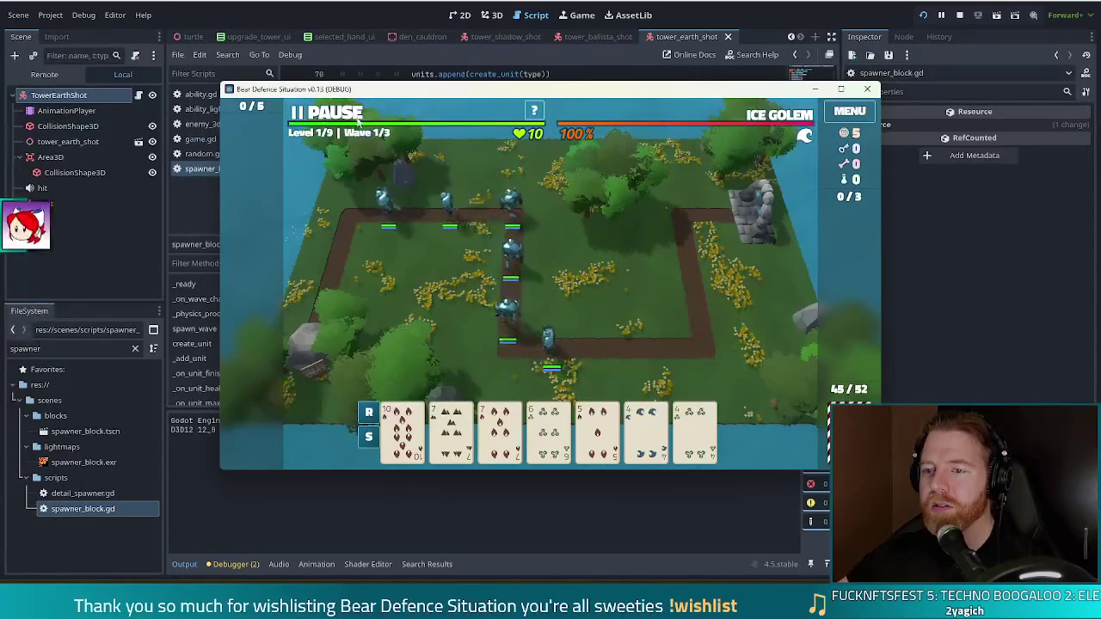
Step: Pause and stop the running game, then relaunch it from the editor
left_click(326, 123)
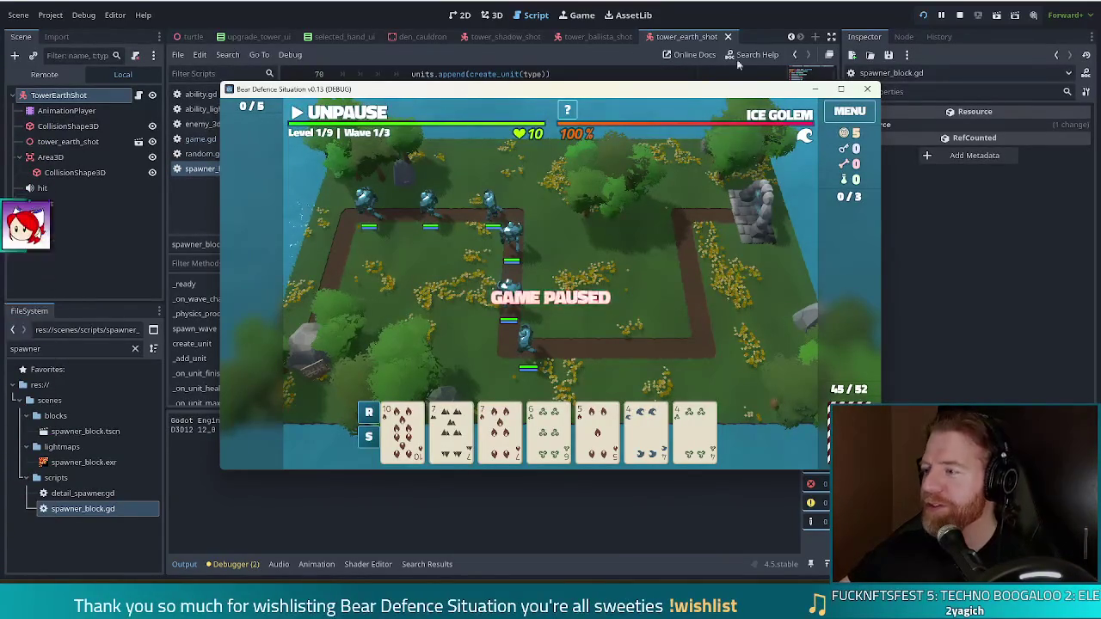
left_click(960, 15)
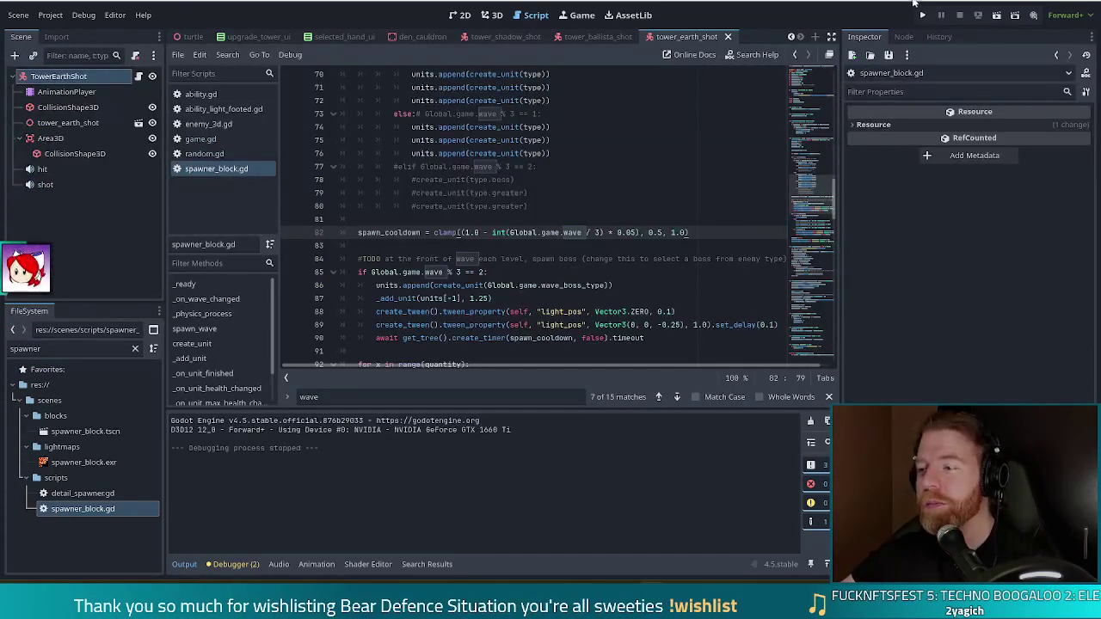
left_click(924, 17)
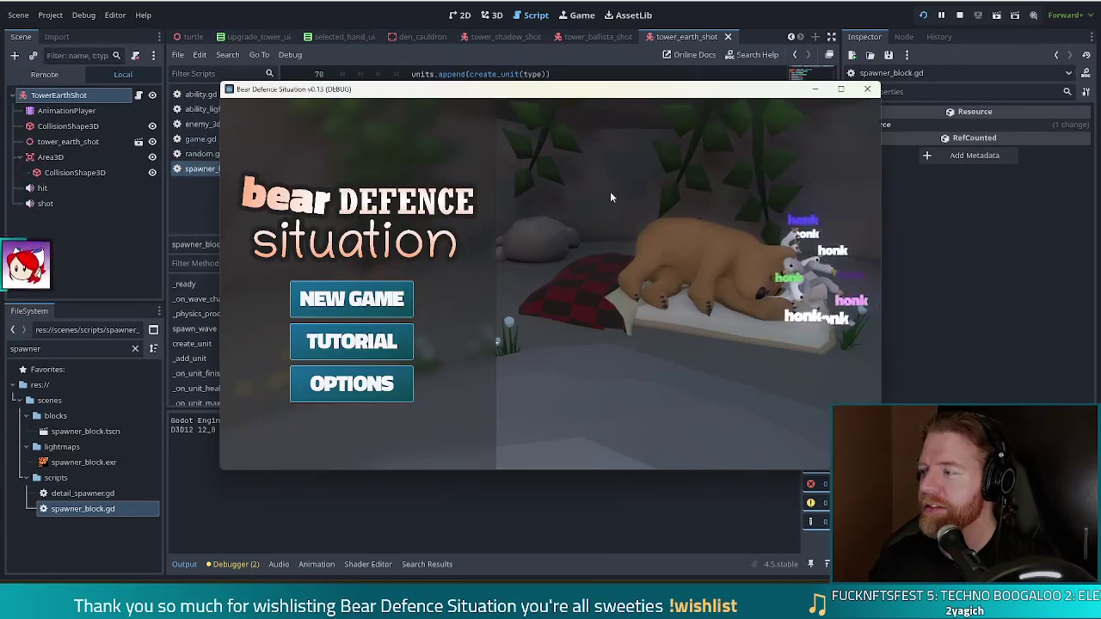
Step: Start a new game, dismiss the three wave summaries, and upgrade the Ballista Tower to level 2
left_click(373, 307)
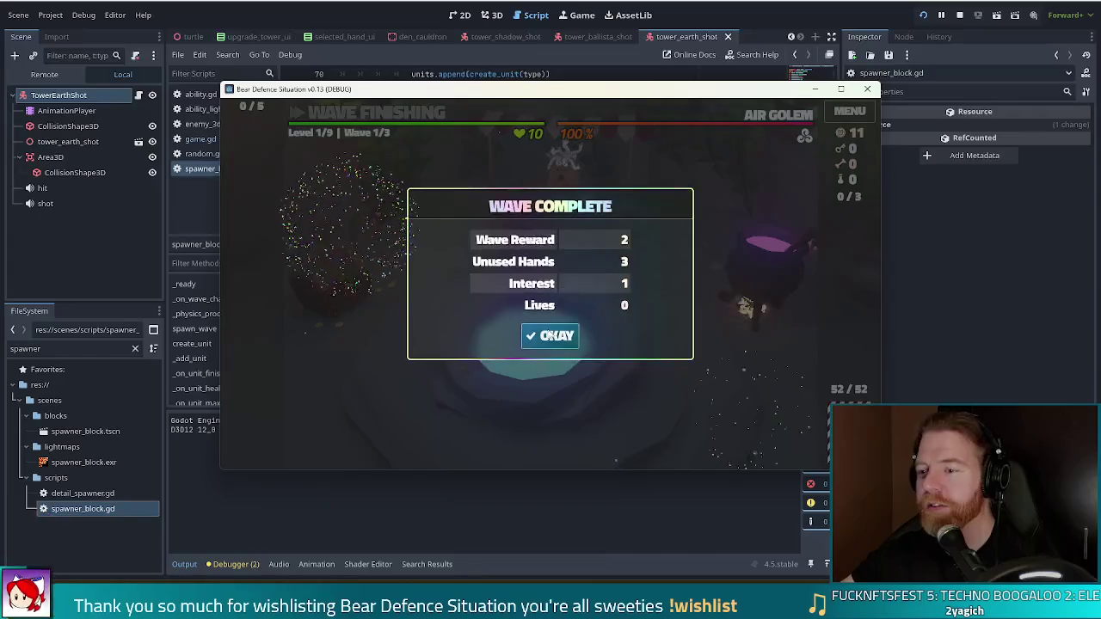
left_click(551, 323)
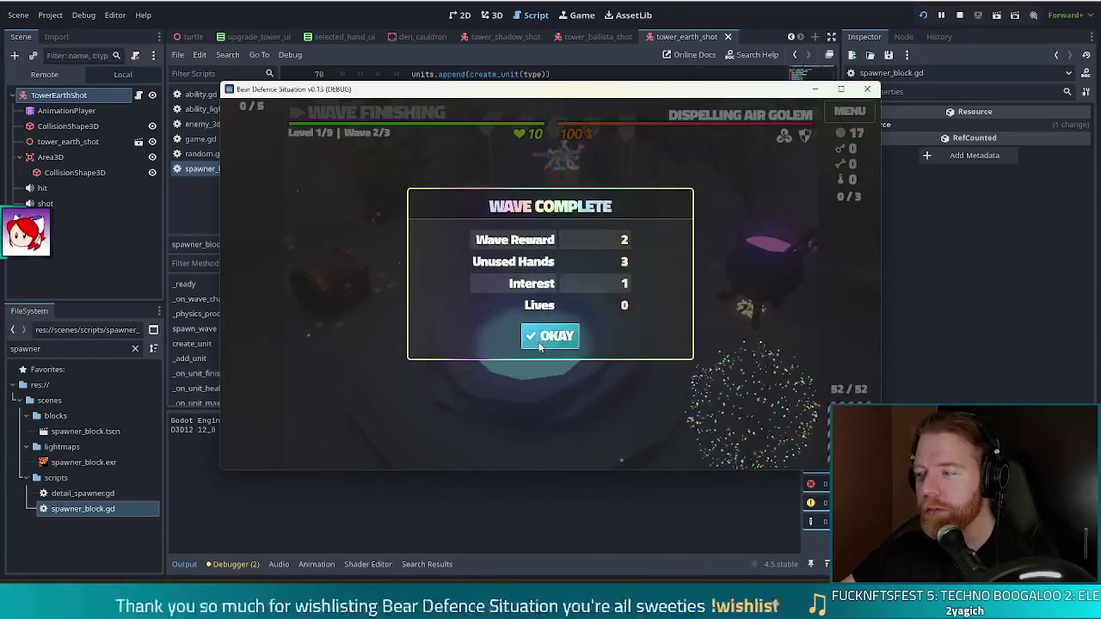
left_click(555, 334)
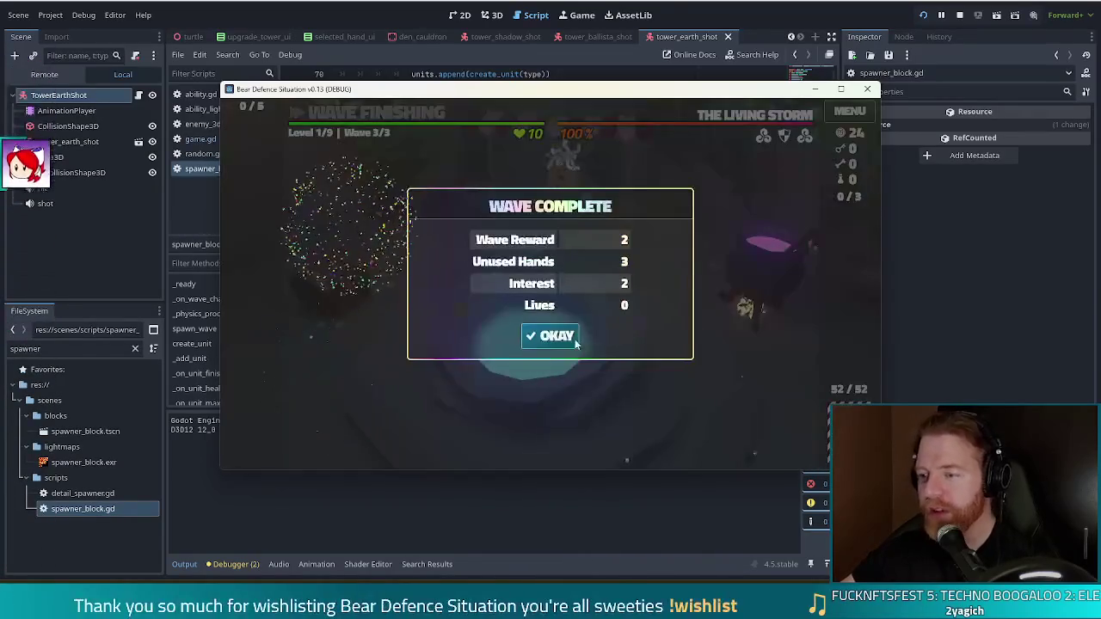
left_click(557, 340)
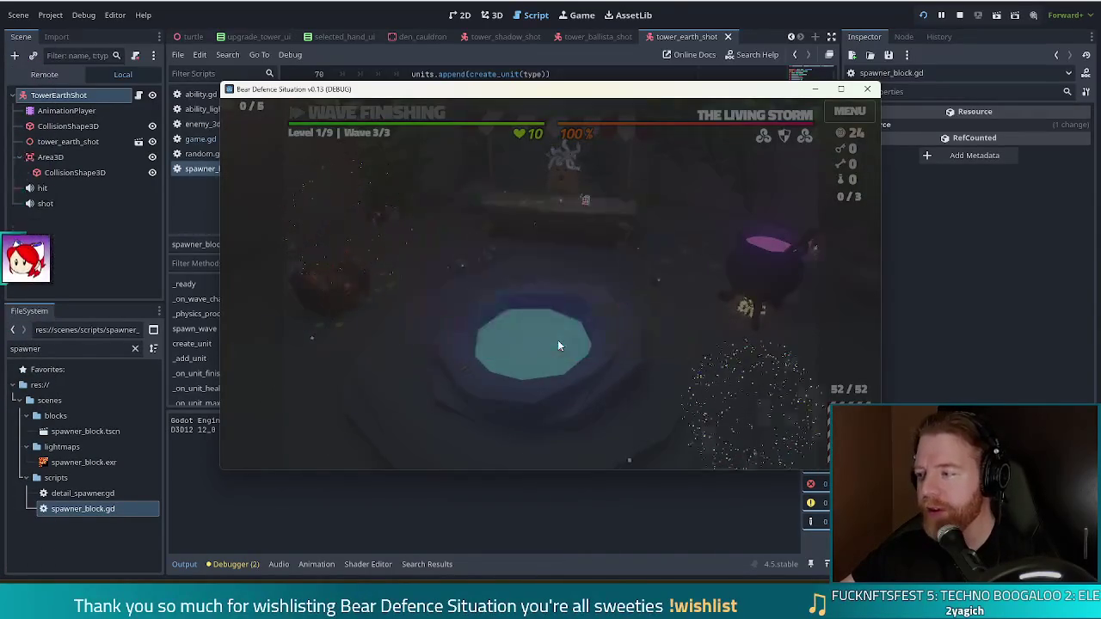
mouse_move(711, 269)
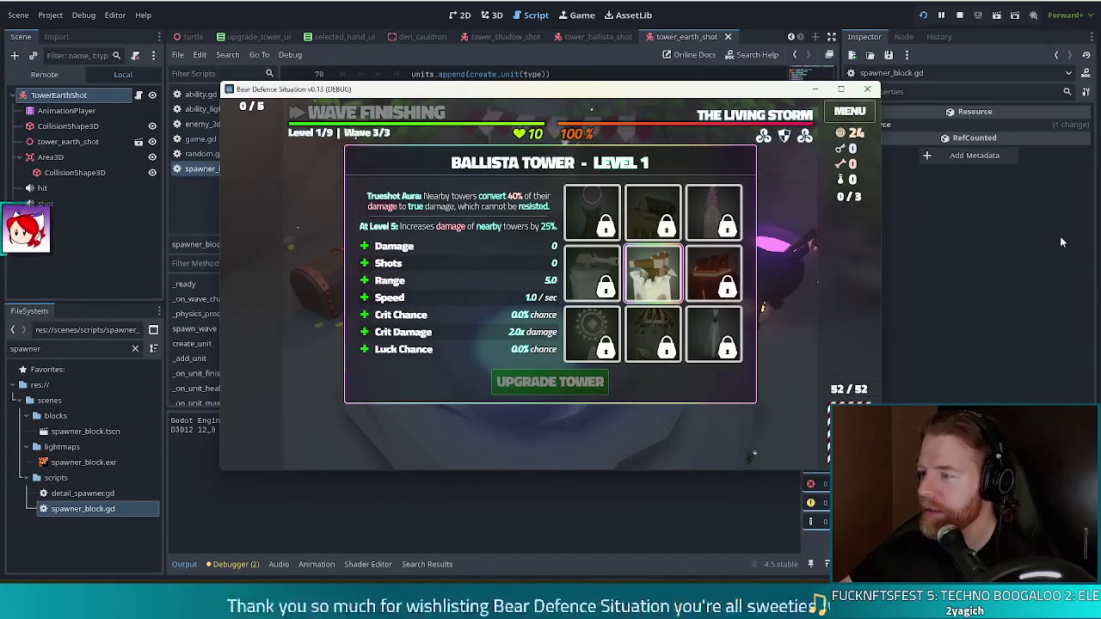
left_click(509, 378)
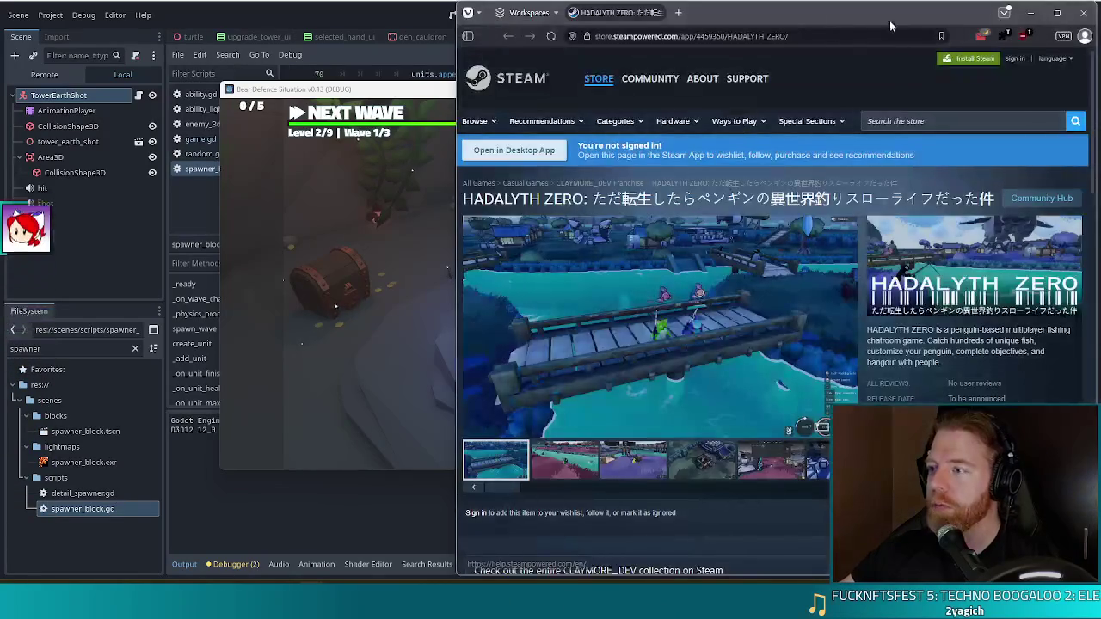
Step: Maximize the HADALYTH ZERO store page, select its address, then close the browser
left_click_drag(886, 23, 579, 41)
double_click(579, 41)
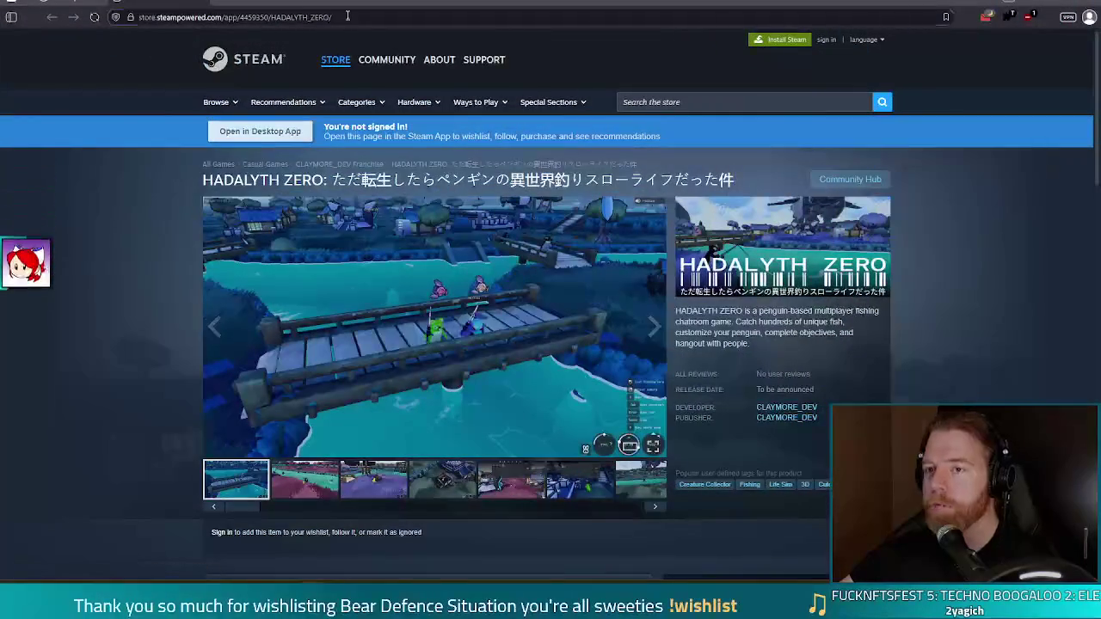
left_click(348, 16)
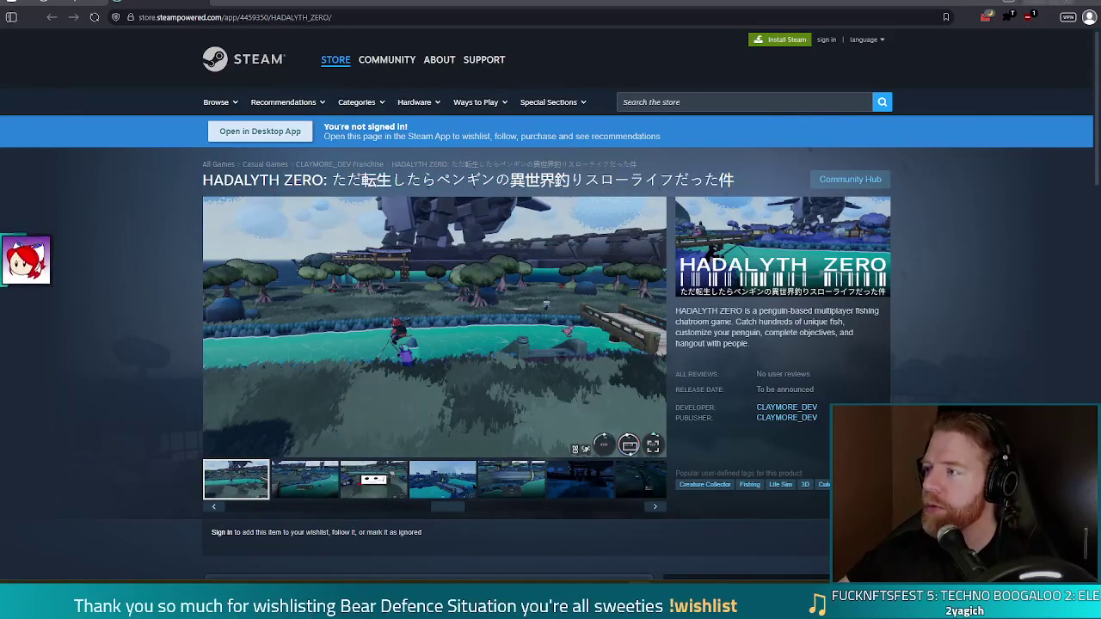
left_click(1091, 4)
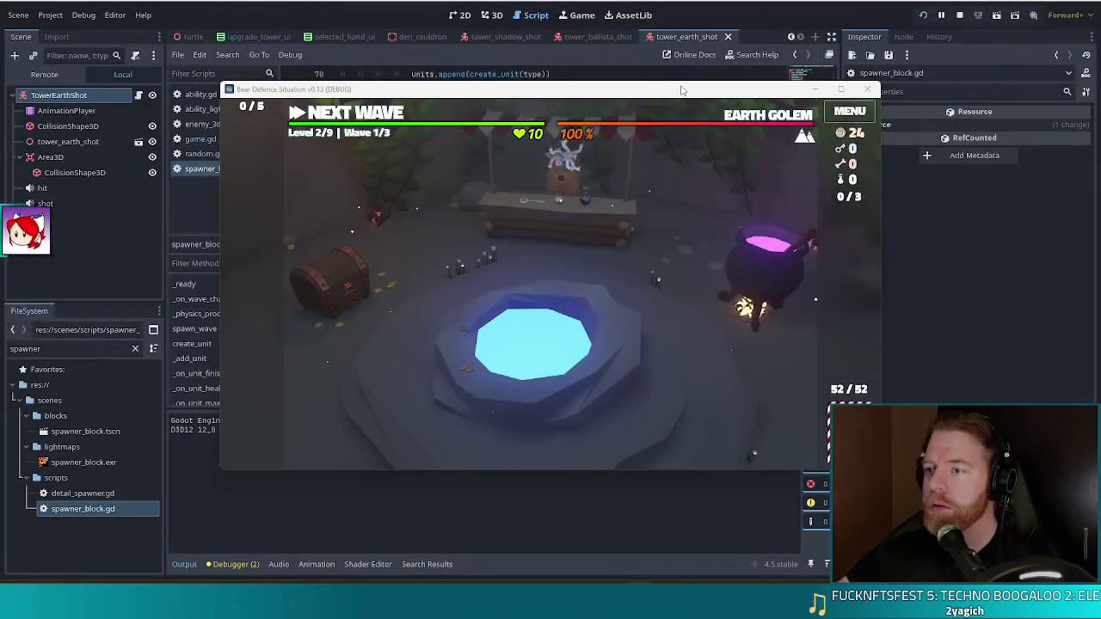
Step: Reposition the game window, clear level 2's waves, and upgrade the Ballista tower
left_click_drag(661, 90, 614, 74)
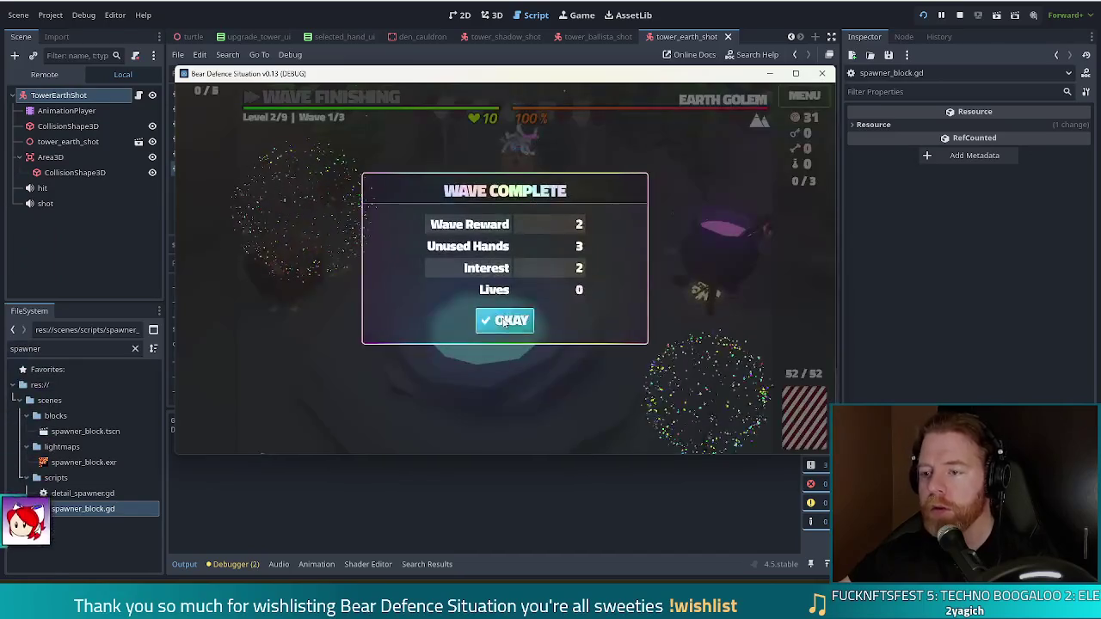
left_click(518, 316)
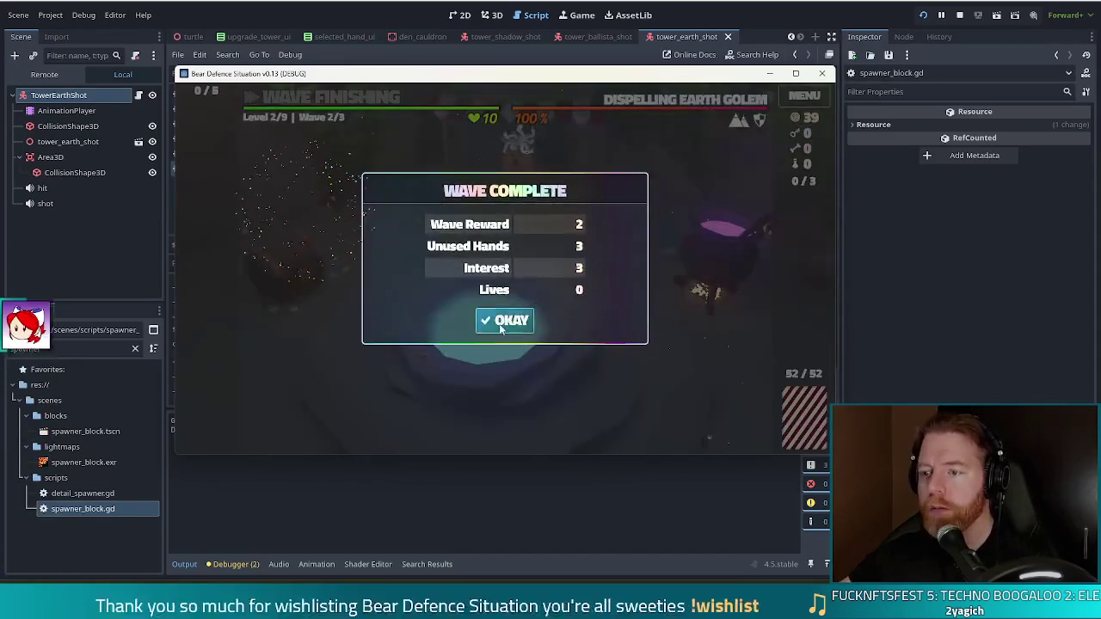
left_click(503, 325)
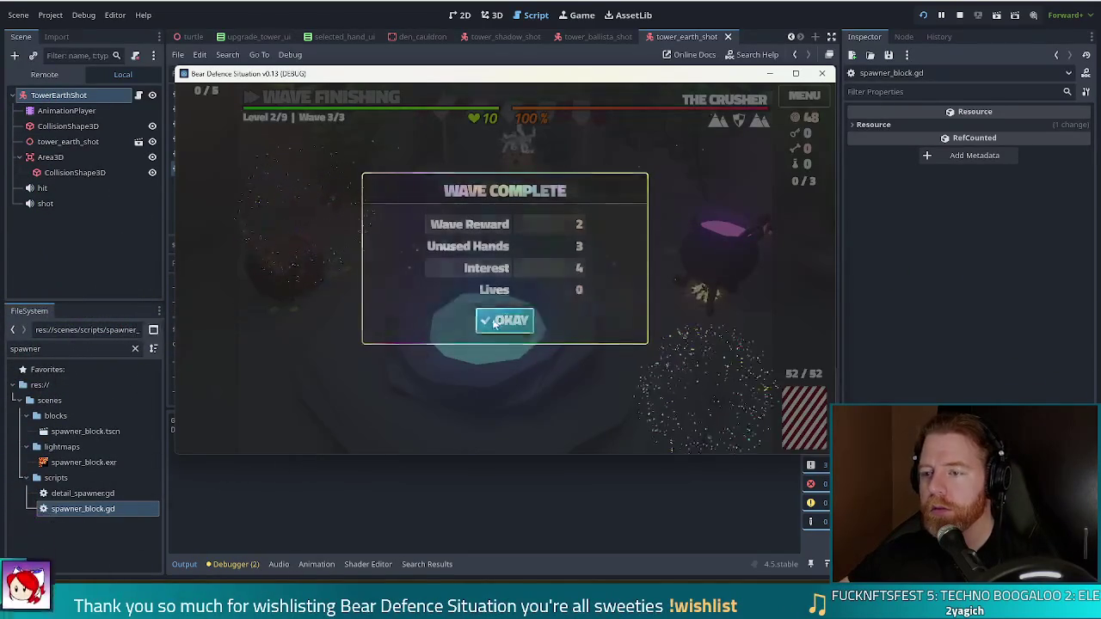
left_click(504, 319)
left_click(482, 366)
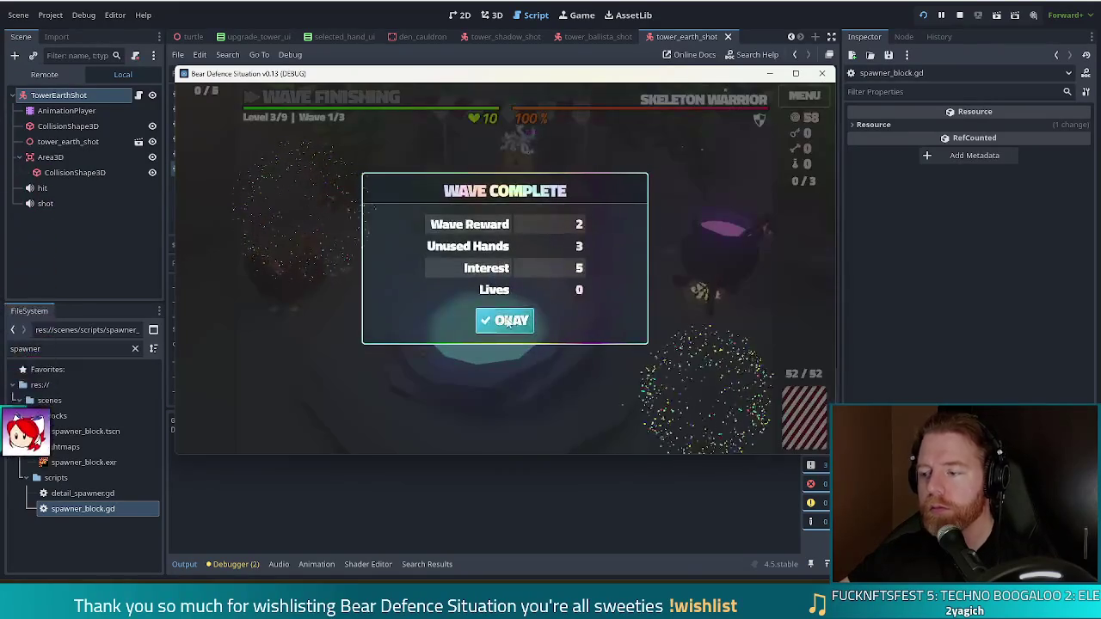
Step: Clear level 3's waves, upgrade the Ballista tower to level 4, and open the console
left_click(504, 320)
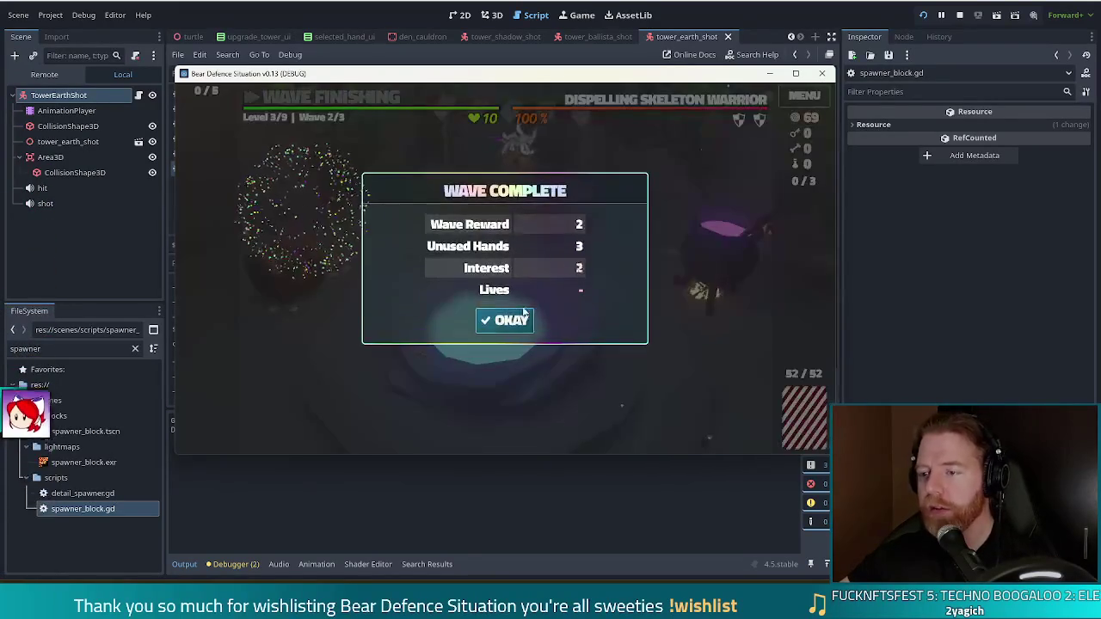
left_click(506, 320)
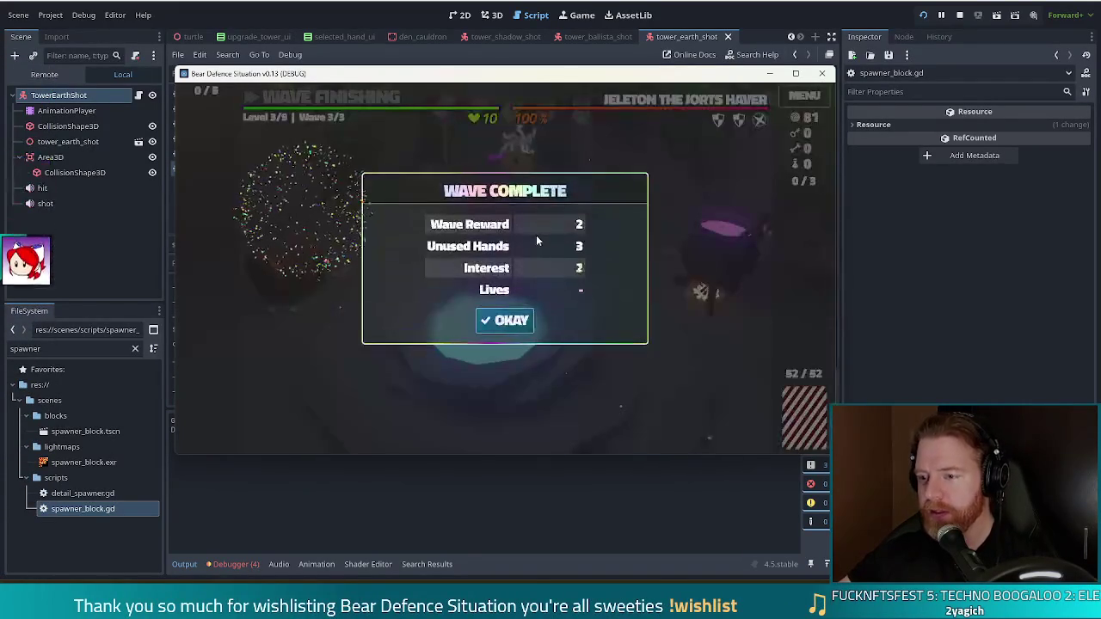
left_click(506, 320)
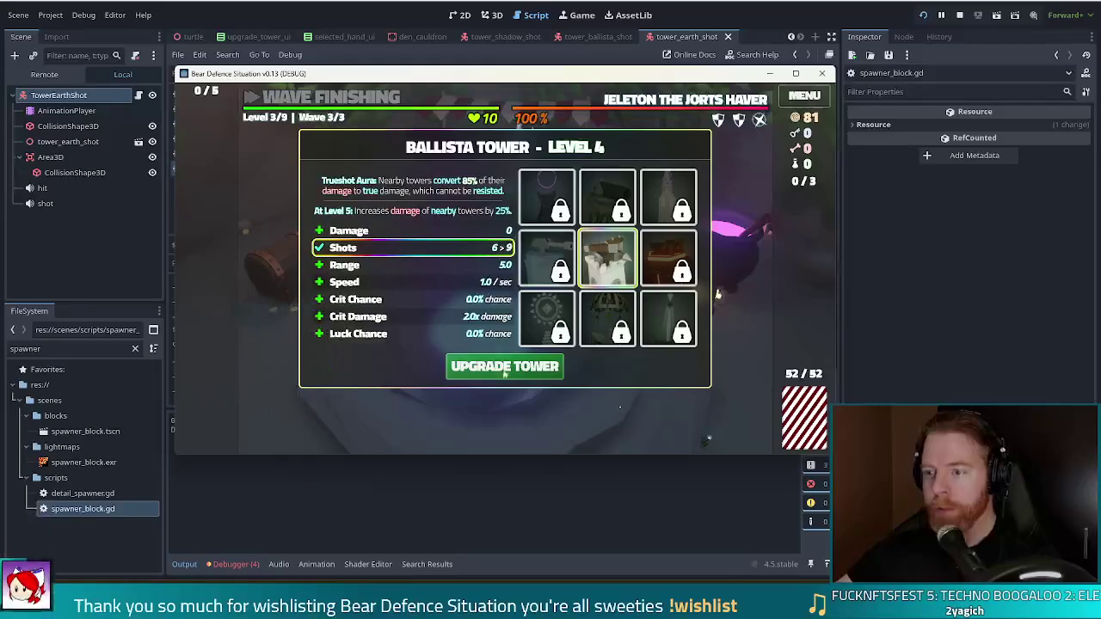
left_click(498, 363)
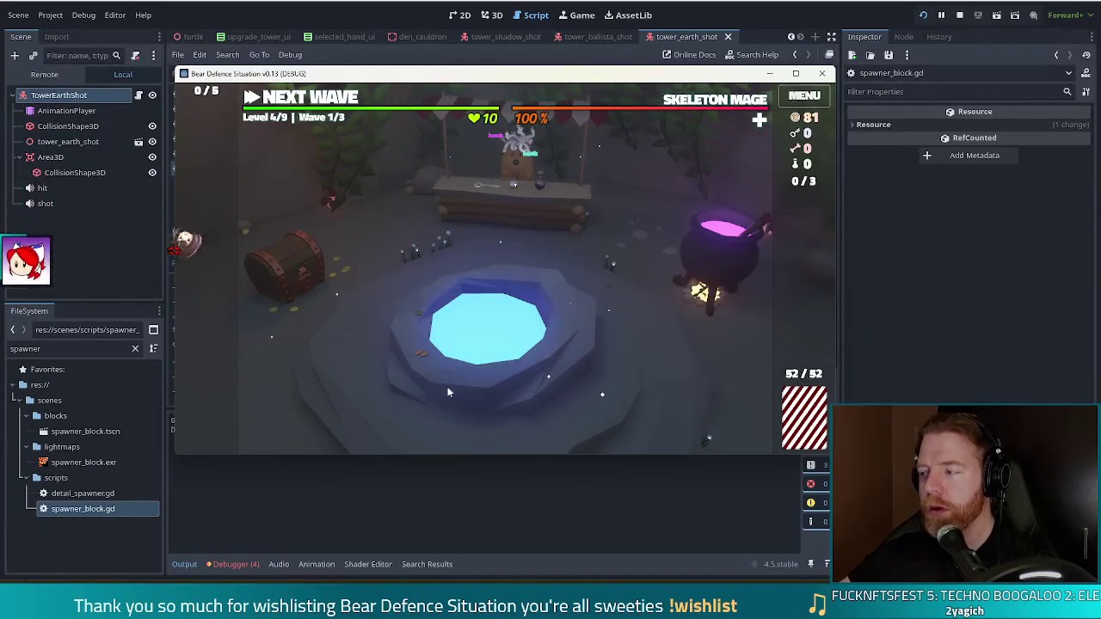
key("grave")
Step: Run test_well in the console, throw gold into the well and take the Training Wheels wish
type("test")
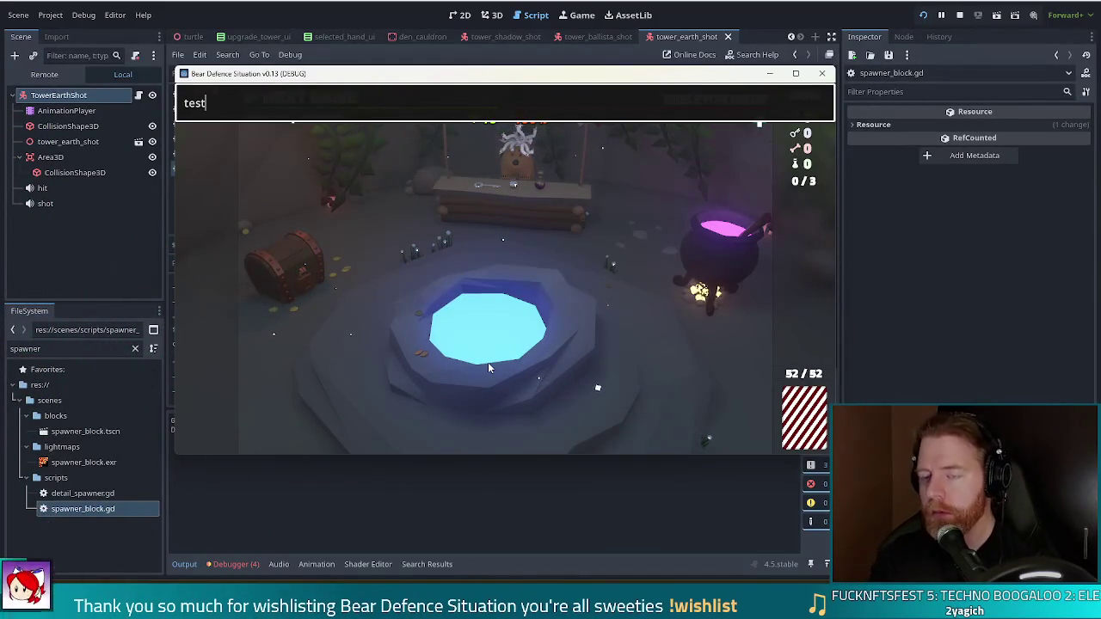
type("_well")
key("Return")
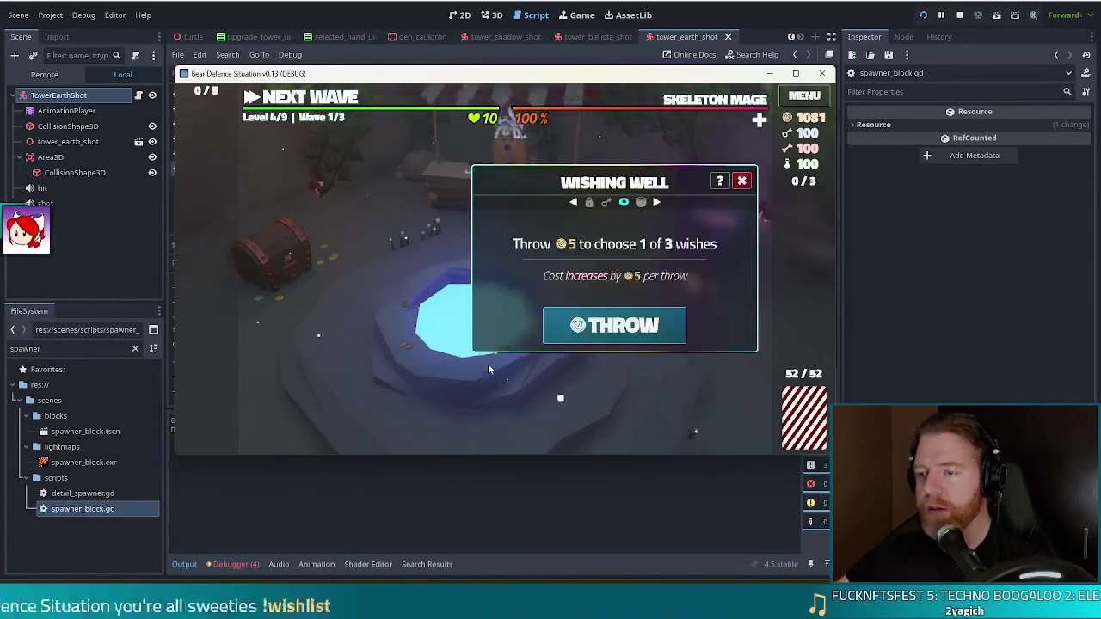
left_click(614, 325)
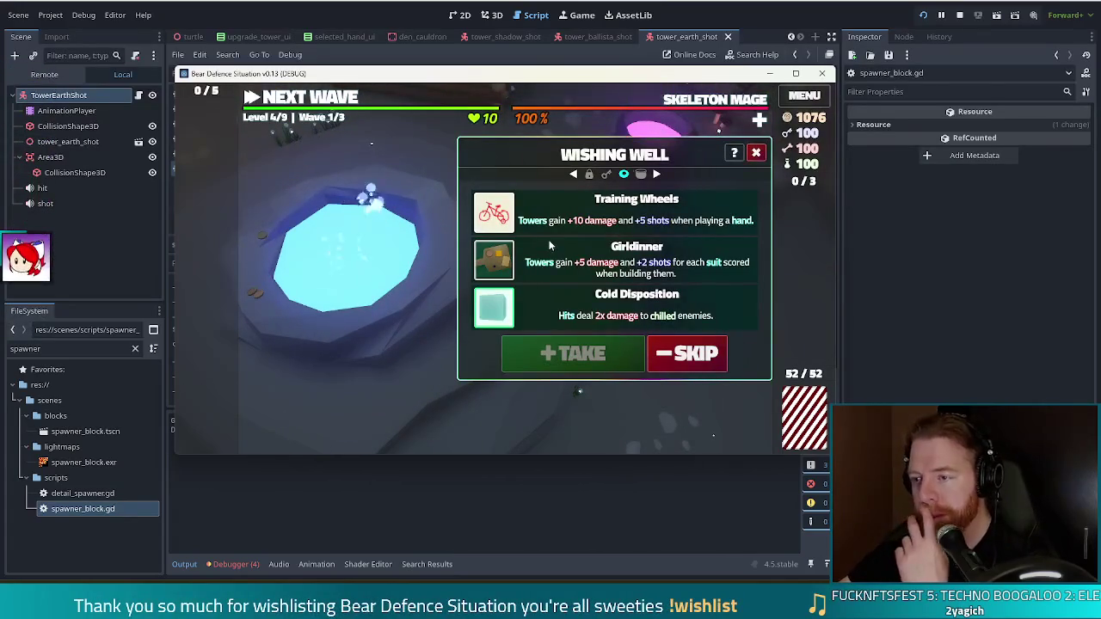
left_click(526, 317)
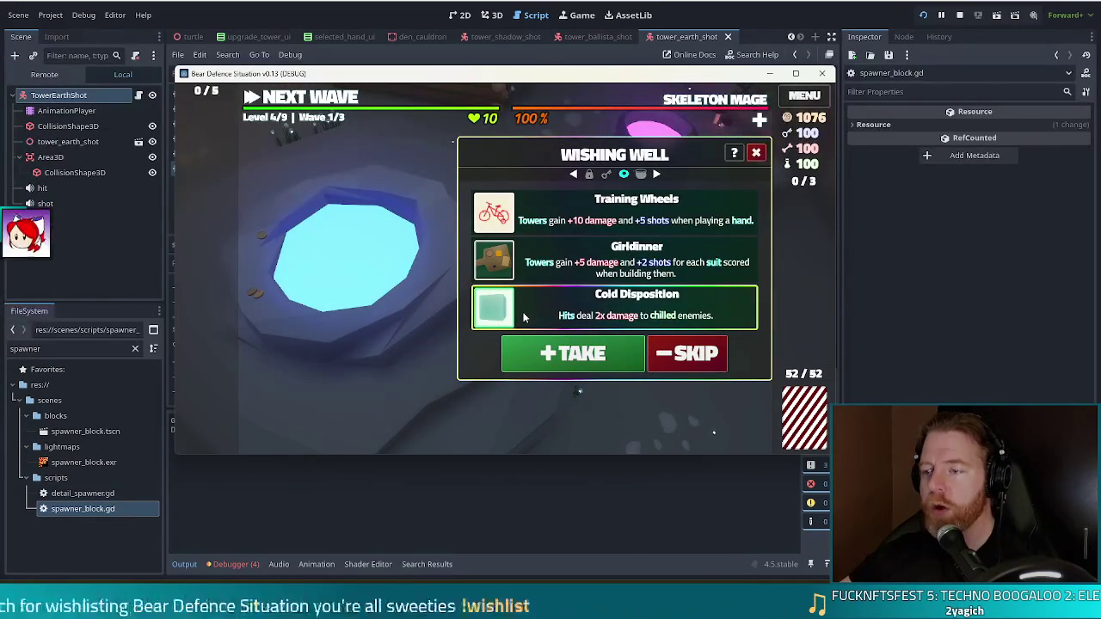
left_click(662, 315)
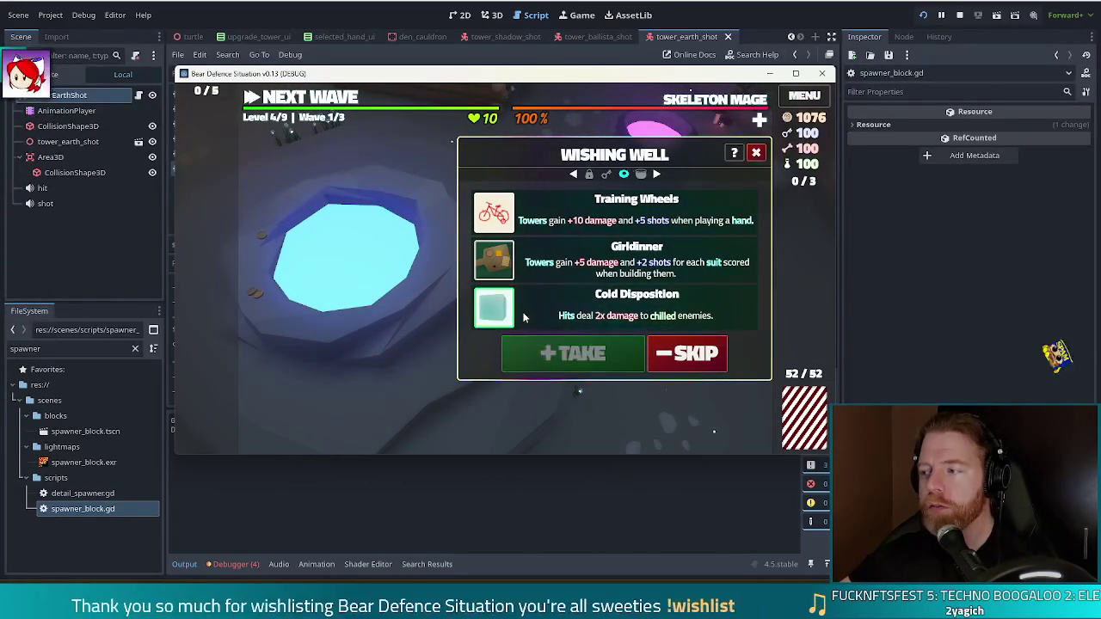
left_click(563, 210)
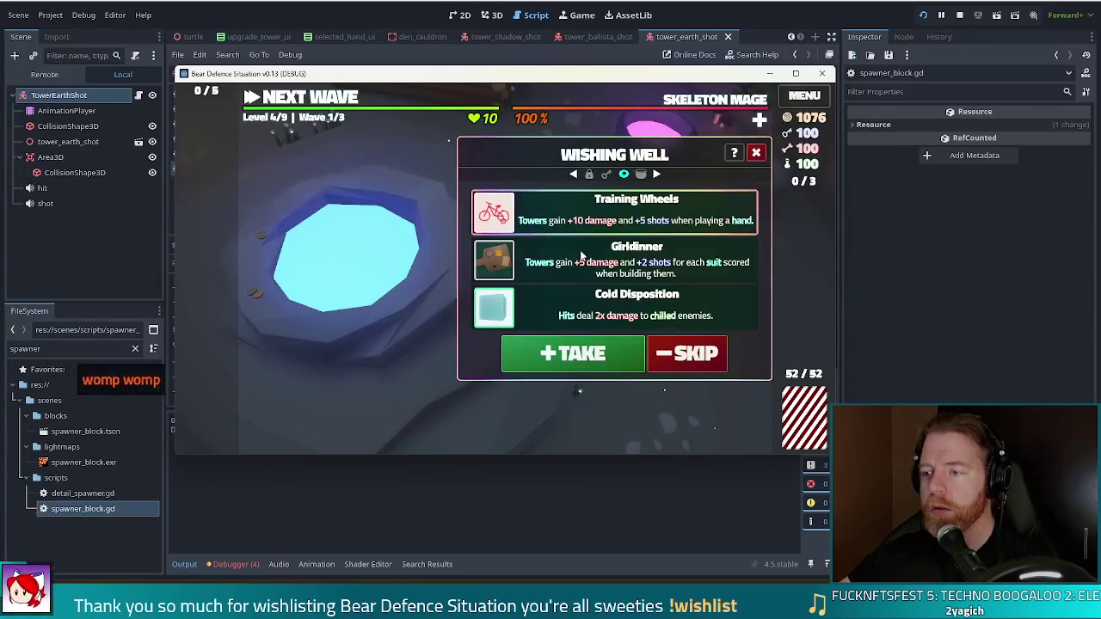
left_click(573, 353)
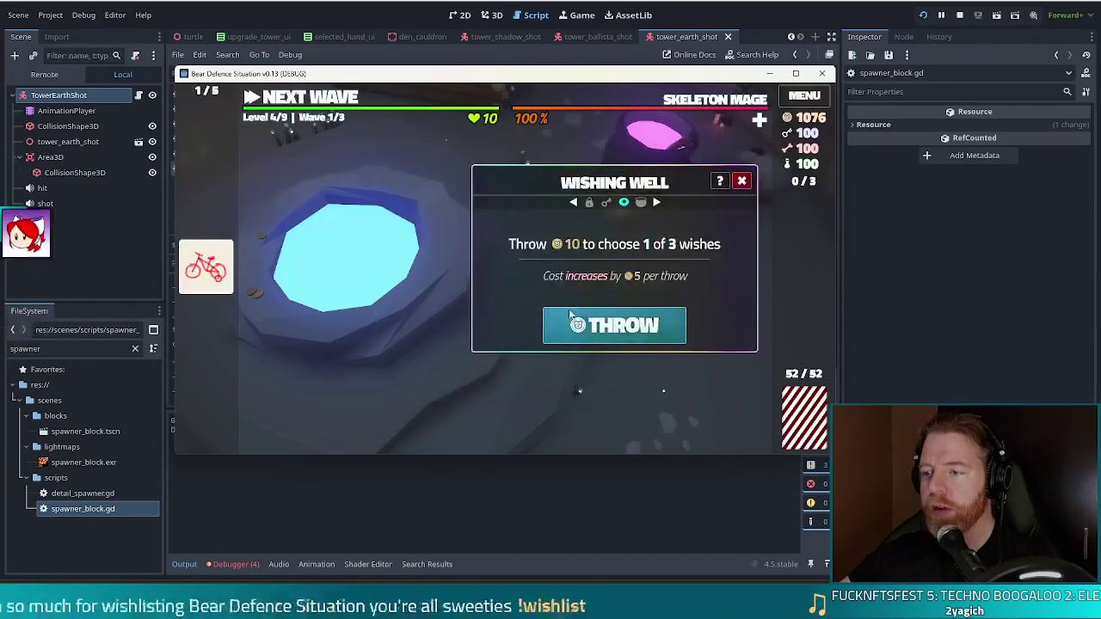
Step: Reroll the well to take the Snowball, Stocked Up, Crazy Eights and Heart of Stone wishes
left_click(593, 323)
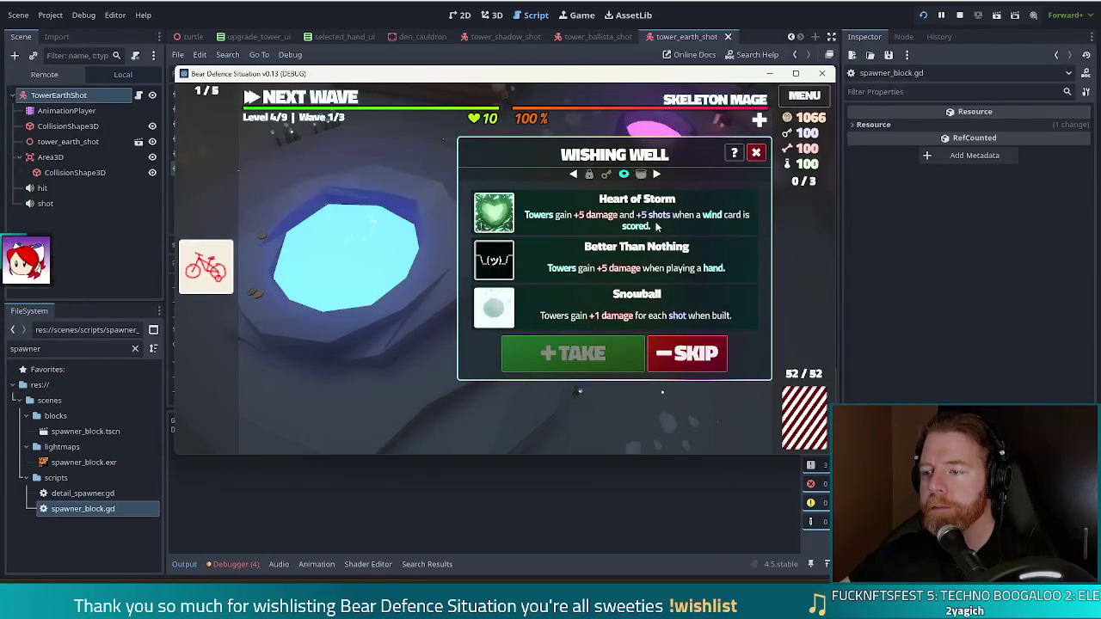
left_click(548, 318)
left_click(573, 353)
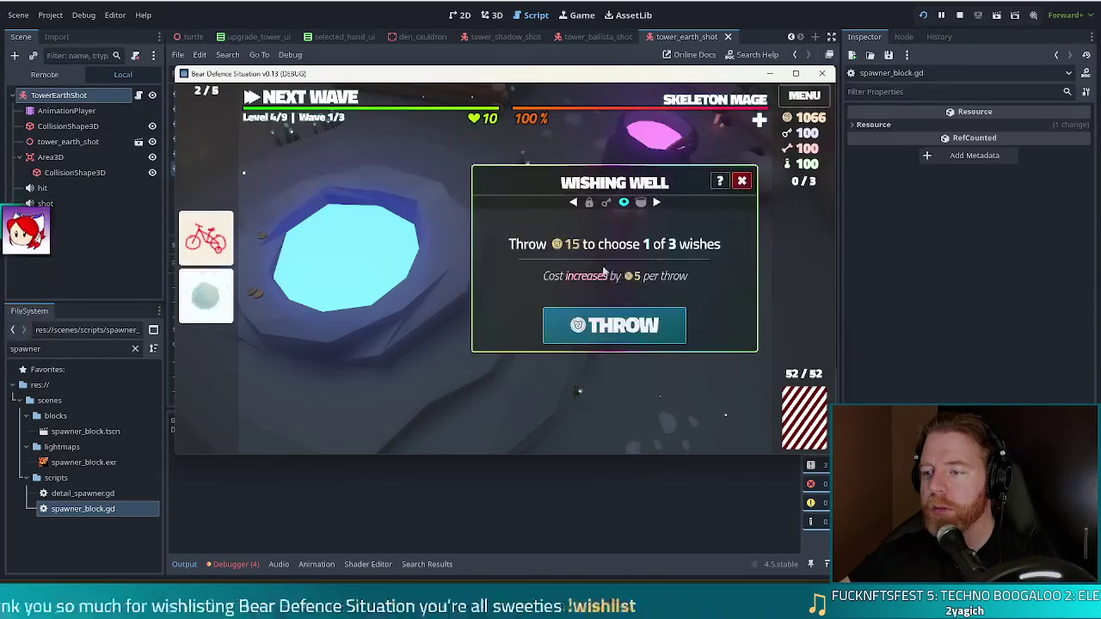
left_click(611, 324)
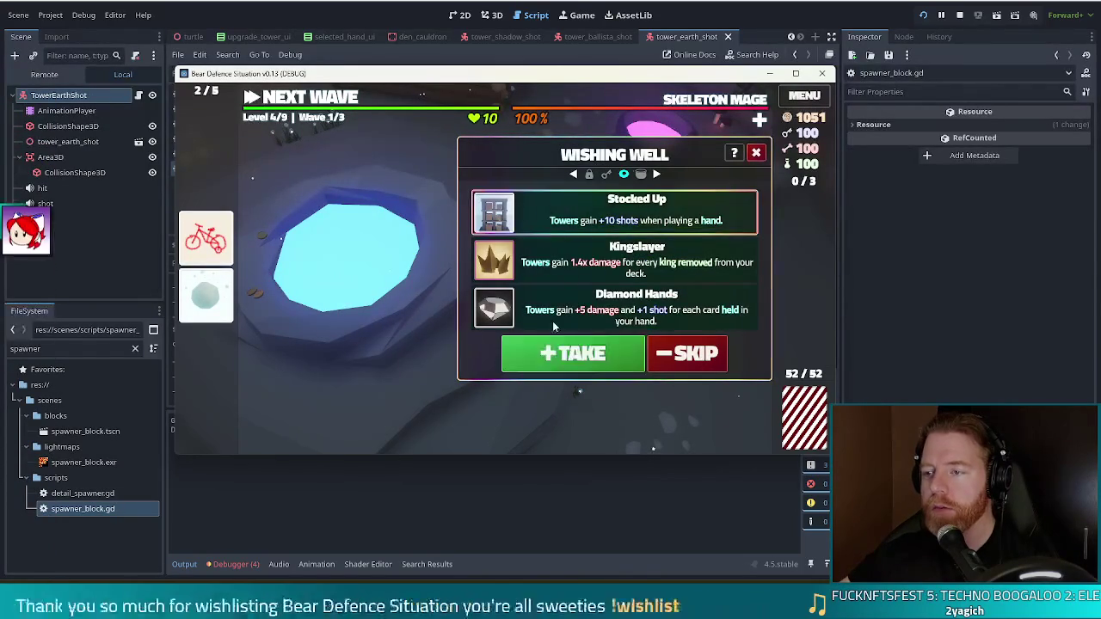
left_click(570, 355)
left_click(599, 329)
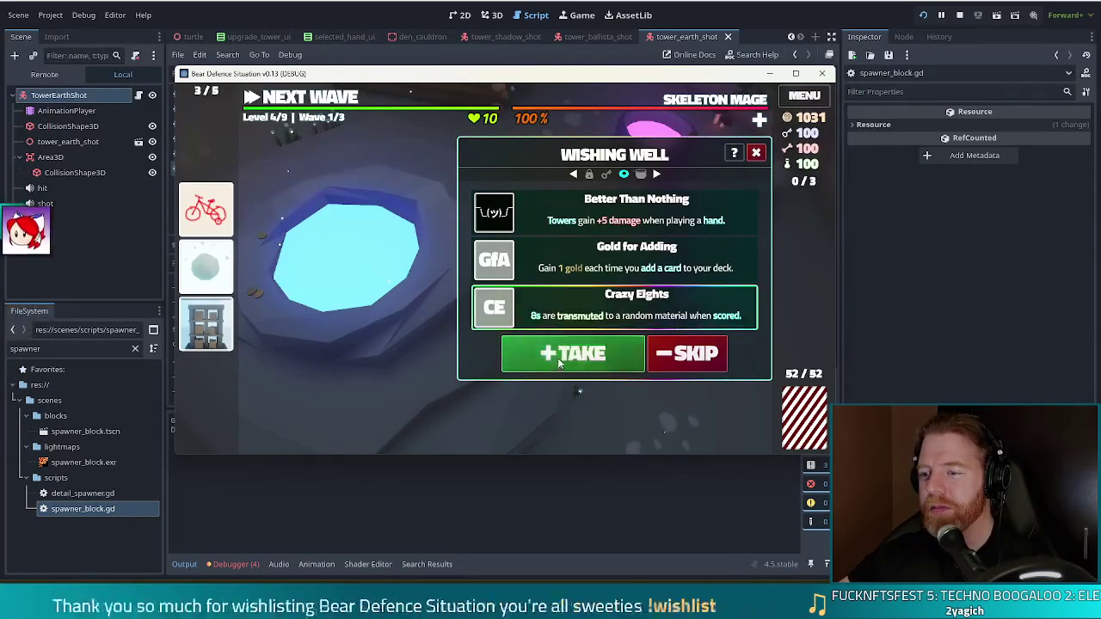
left_click(559, 354)
left_click(594, 326)
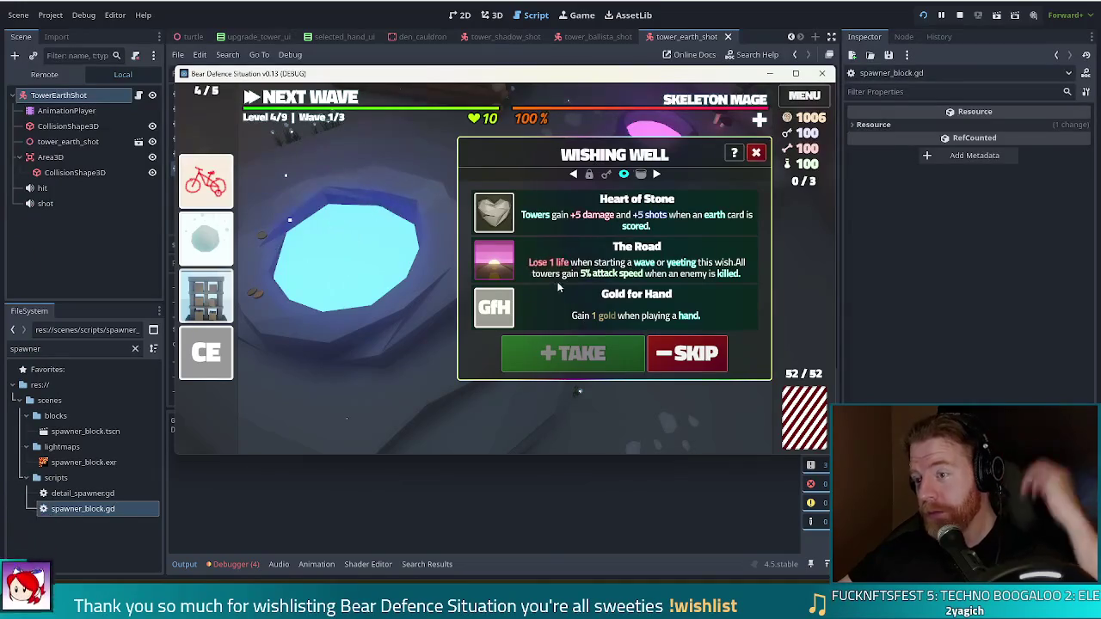
left_click(572, 354)
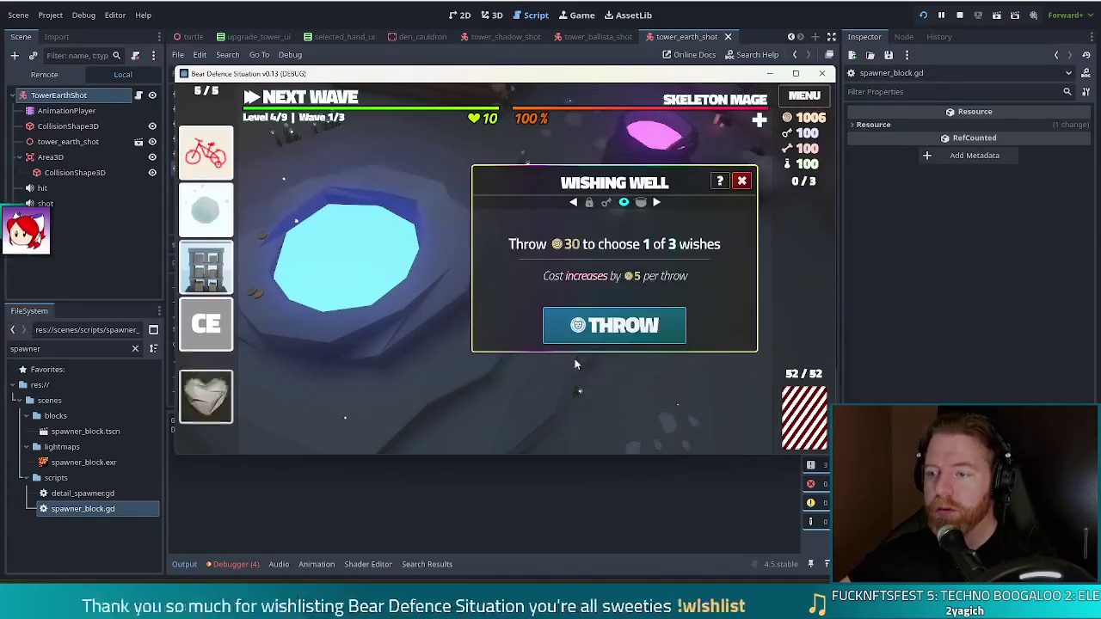
Step: Reroll and skip three more wish offers, then close the Wishing Well
left_click(596, 326)
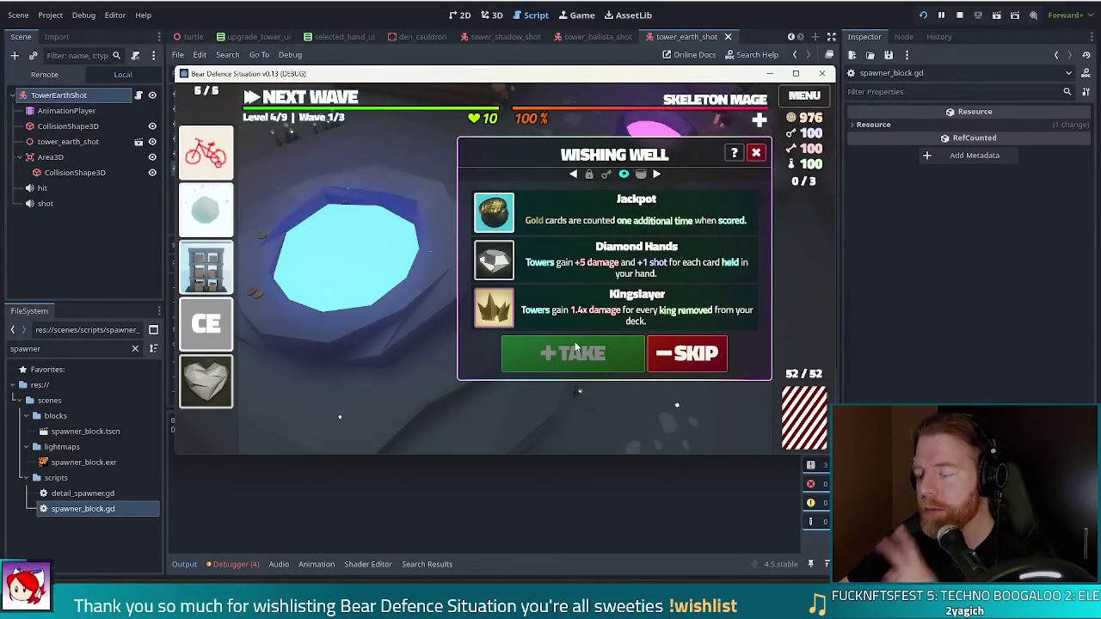
left_click(692, 354)
left_click(603, 326)
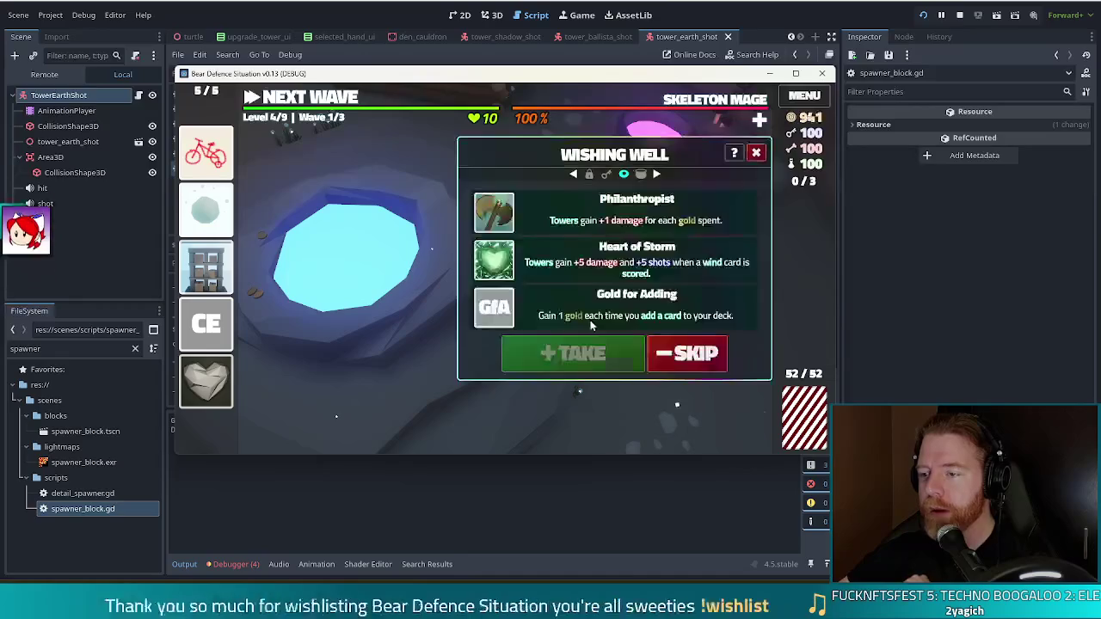
left_click(693, 355)
left_click(614, 326)
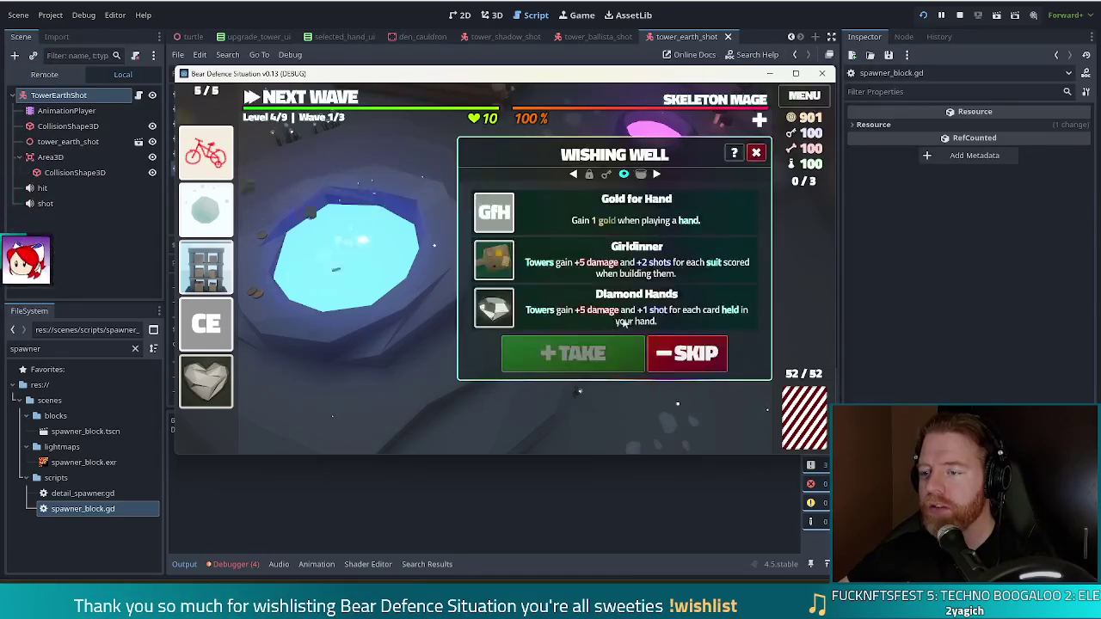
left_click(688, 353)
left_click(742, 181)
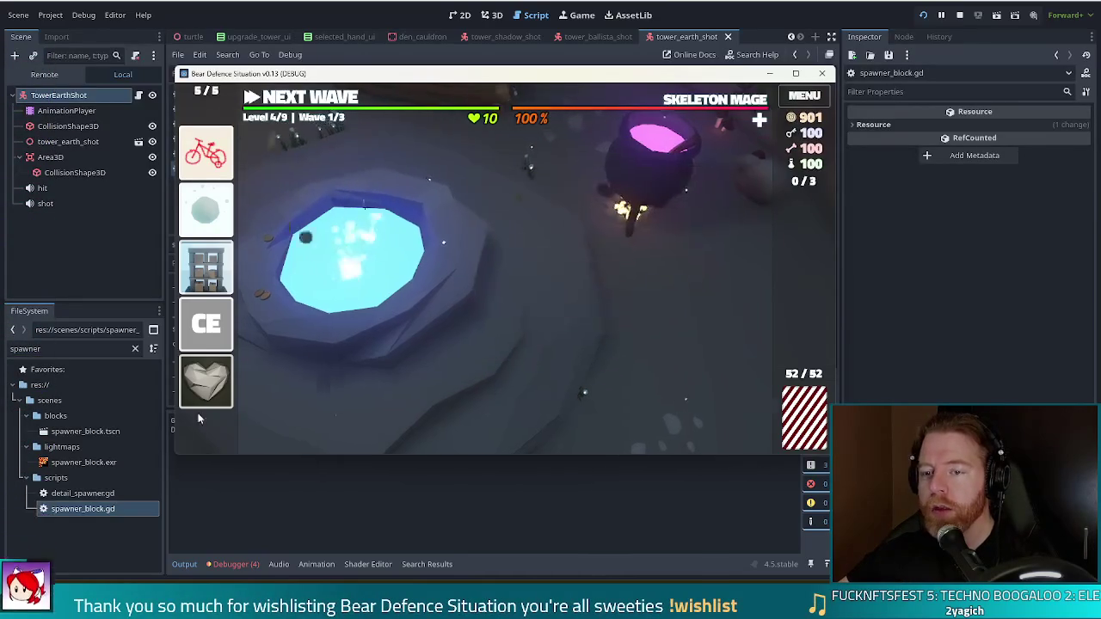
Step: Throw away the Crazy Eights wish card and reopen the debug console
mouse_move(228, 389)
left_click(219, 325)
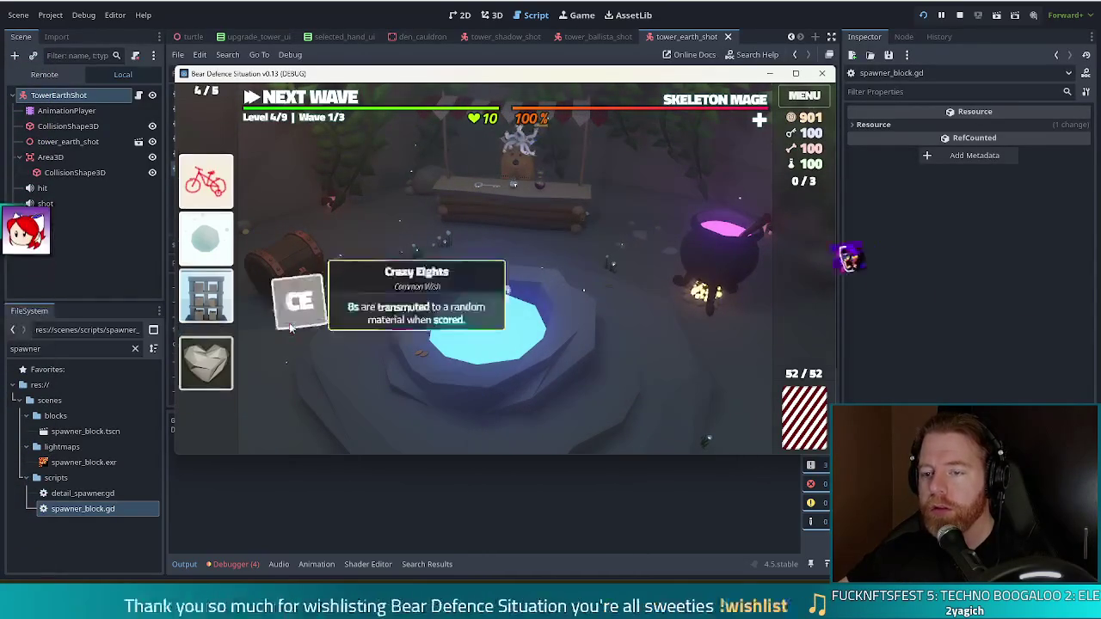
key("grave")
Step: Add the Pride Flag wish with the console command add_wish pride_flag
key("ctrl+a")
type("add_wish pride")
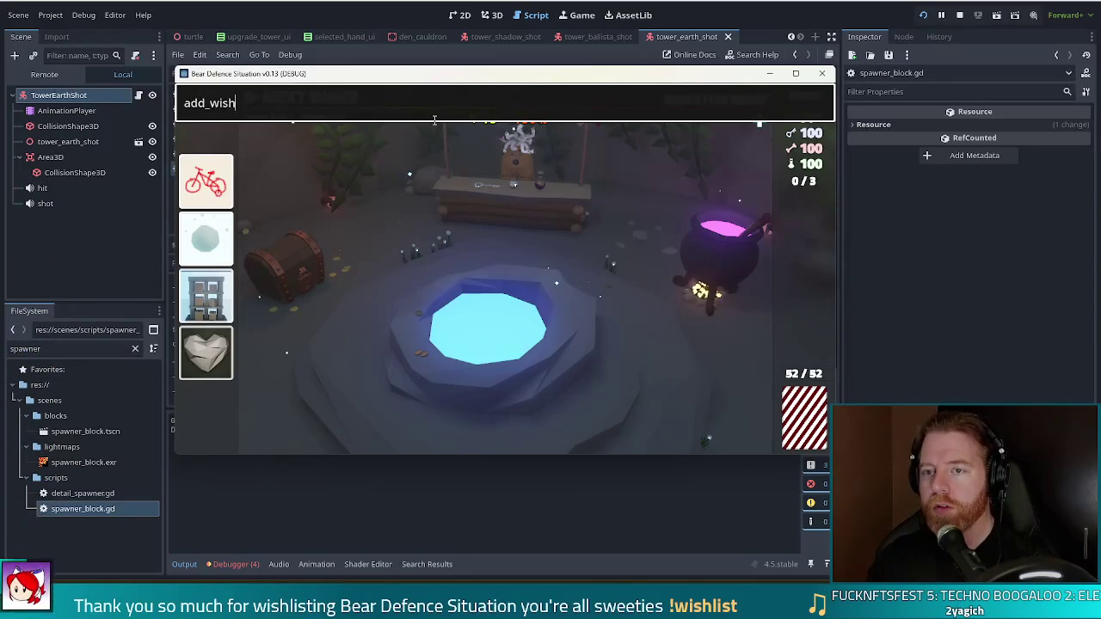
type("_flag")
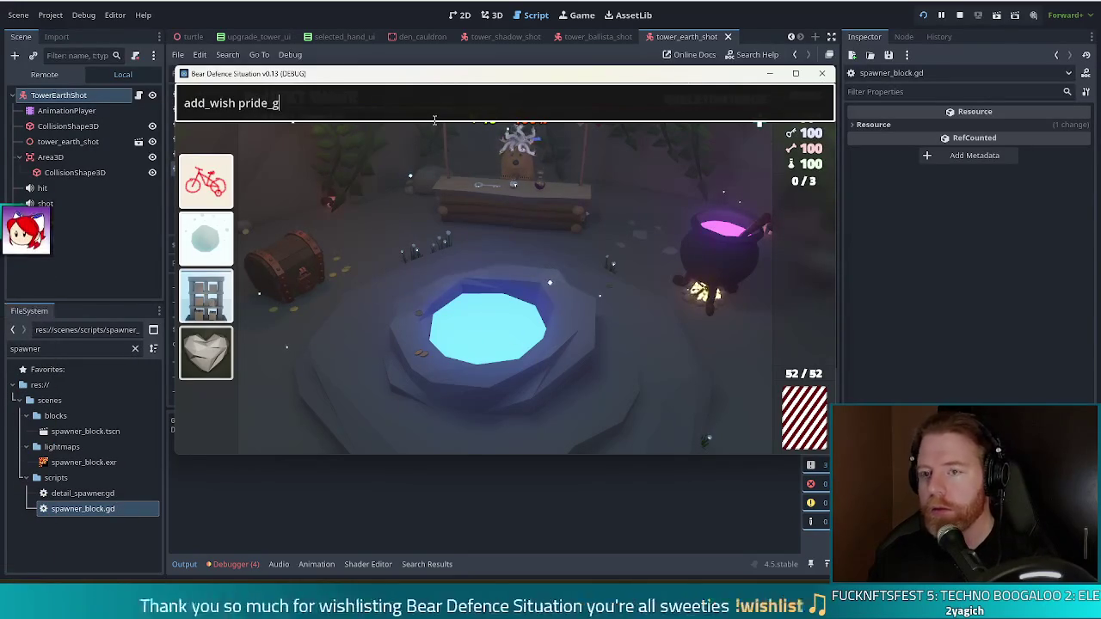
key("Return")
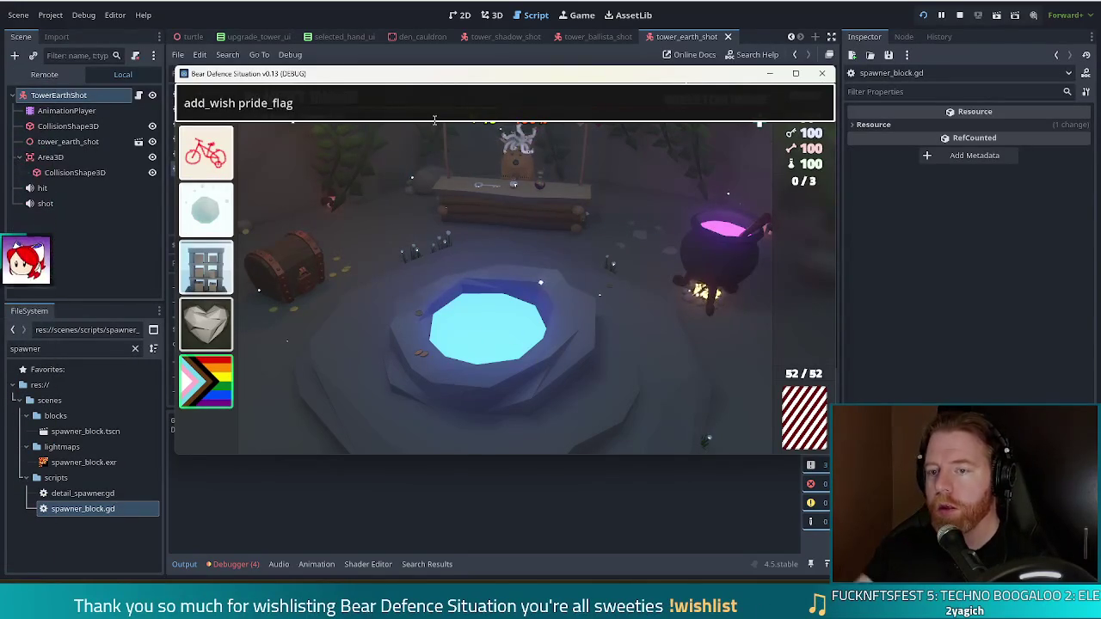
Step: Discard the Heart of Stone wish from the wish list
key("grave")
mouse_move(197, 318)
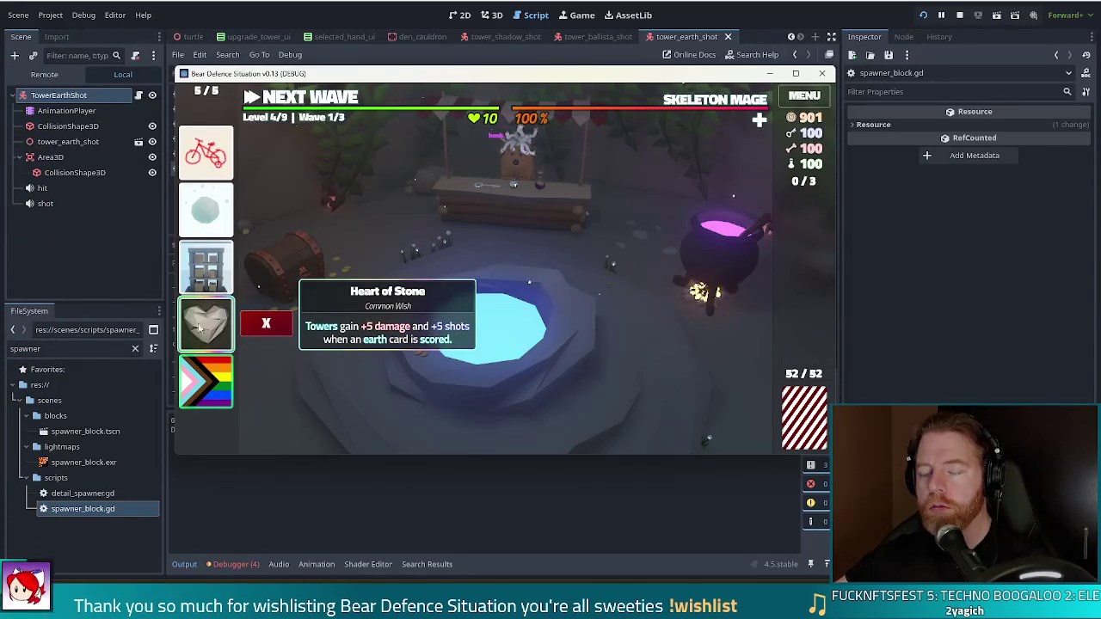
left_click(265, 323)
Step: Add the Bi Flag wish with add_wish bi_flag in the debug console
key("grave")
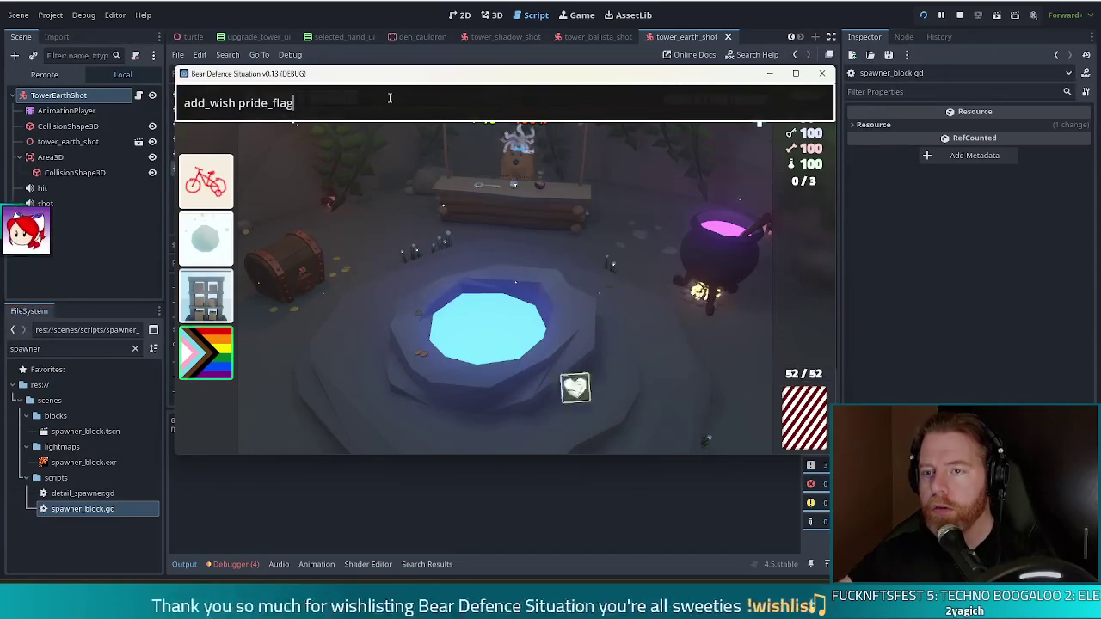
key("BackSpace")
key("BackSpace")
key("BackSpace")
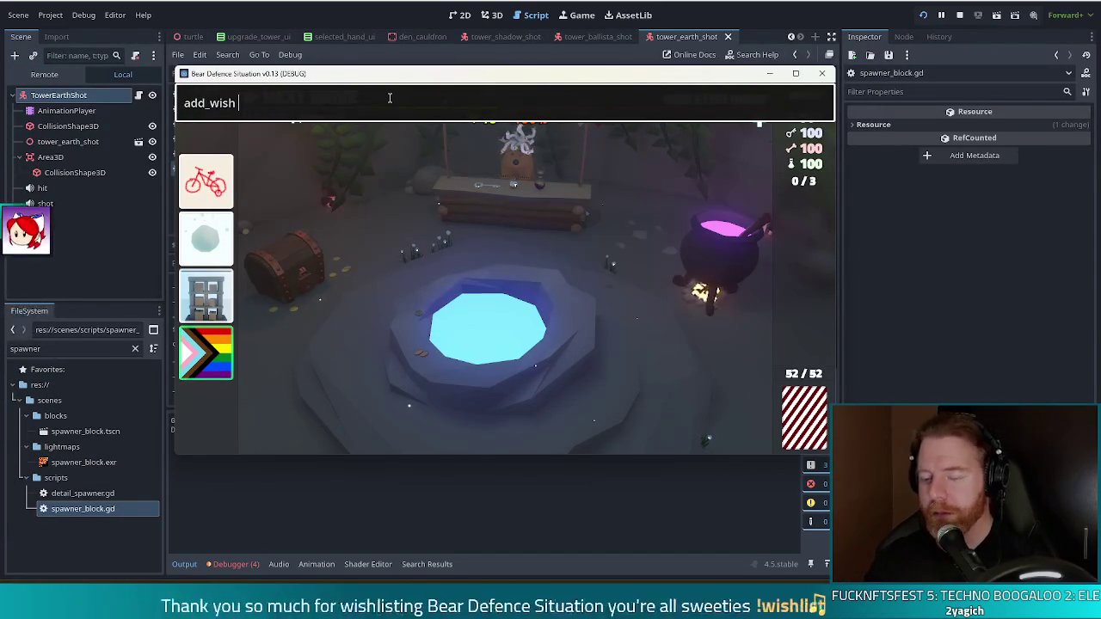
type("bi_flag")
key("Return")
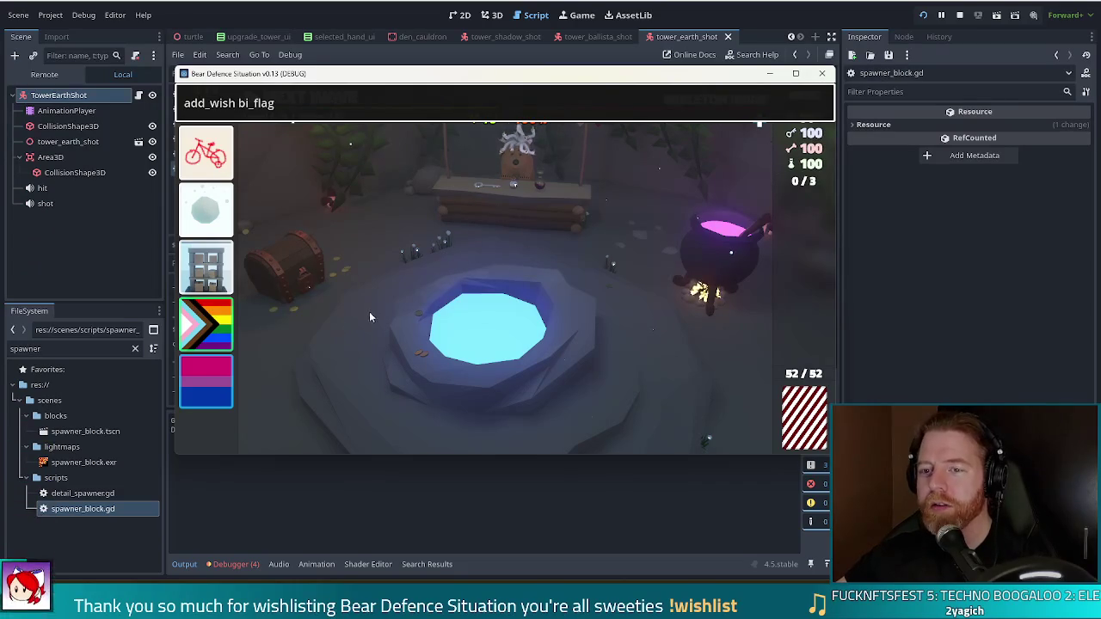
Step: Move the Bi Flag wish ahead of Pride Flag in the wish list
mouse_move(209, 207)
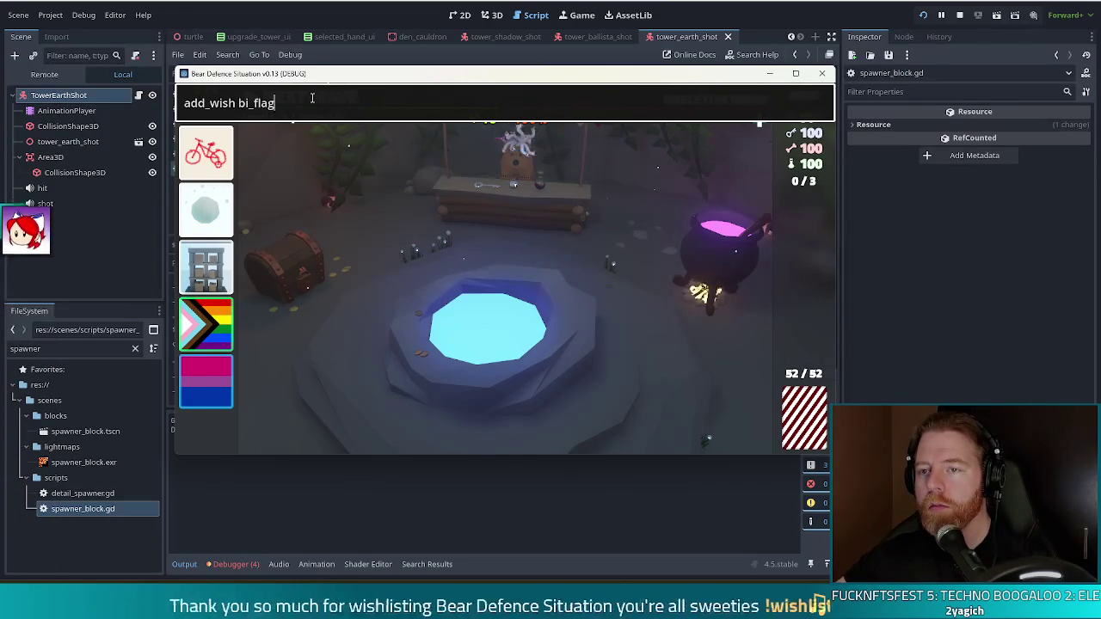
key("Escape")
mouse_move(209, 265)
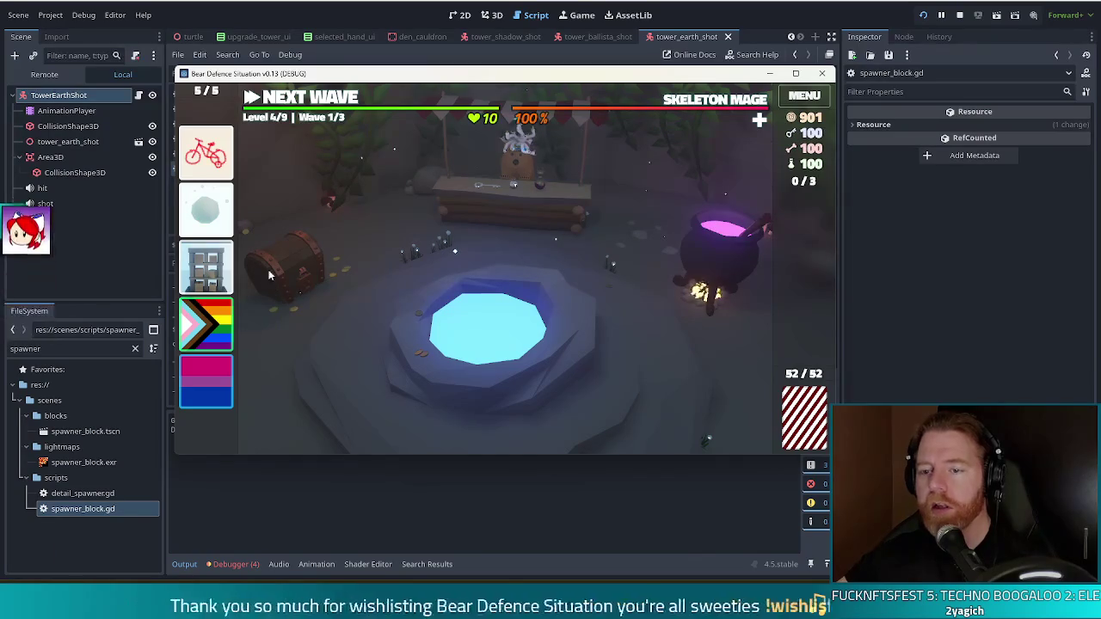
mouse_move(218, 393)
left_click_drag(226, 340, 211, 383)
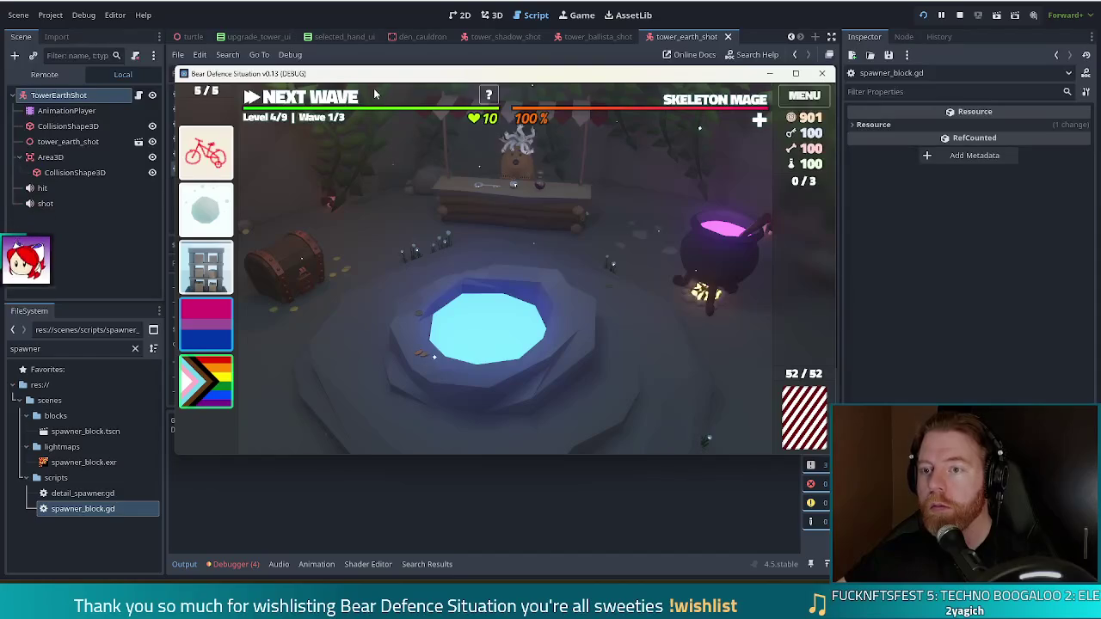
Step: Start the level and pick the 2 of Fire card for a Ballista tower build
left_click(332, 101)
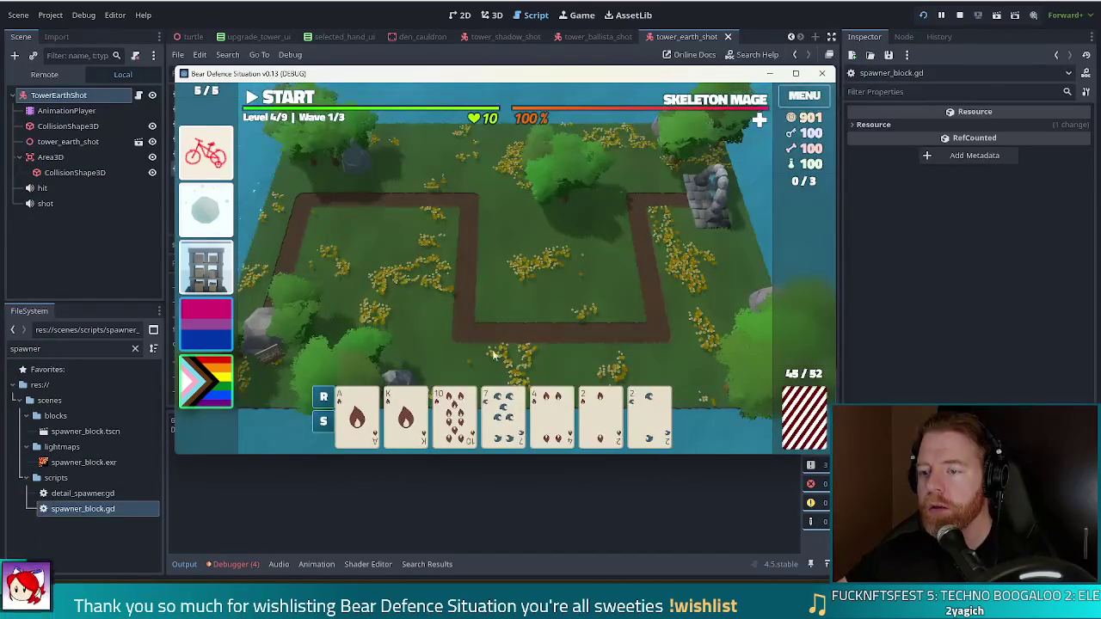
left_click(406, 418)
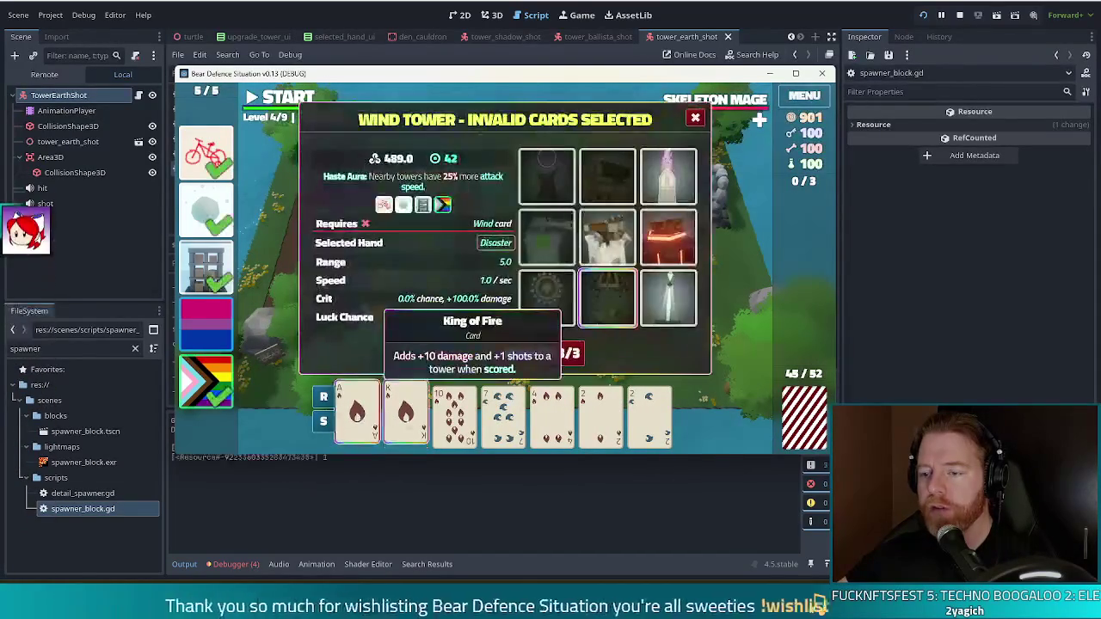
left_click(589, 425)
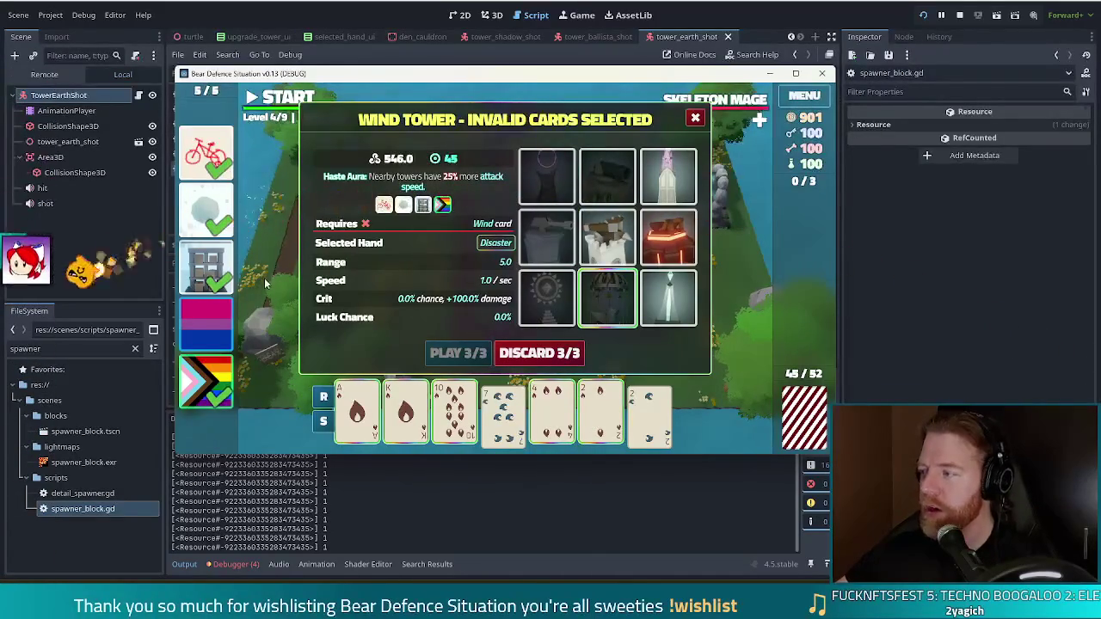
left_click(607, 237)
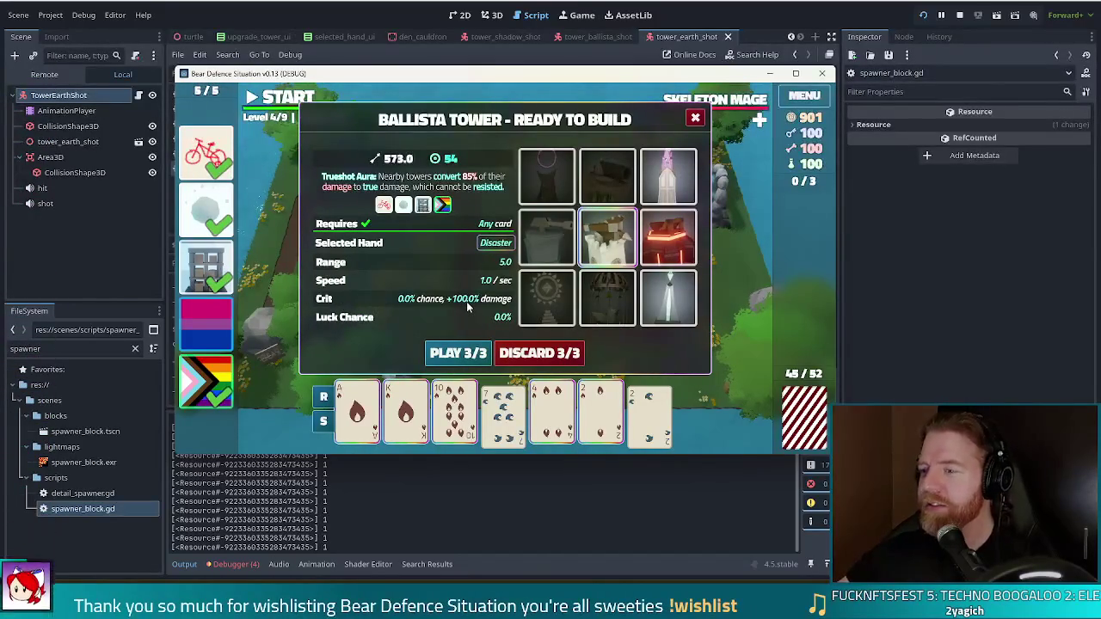
Step: Place two Ballista towers next to each other beside the path
mouse_move(528, 249)
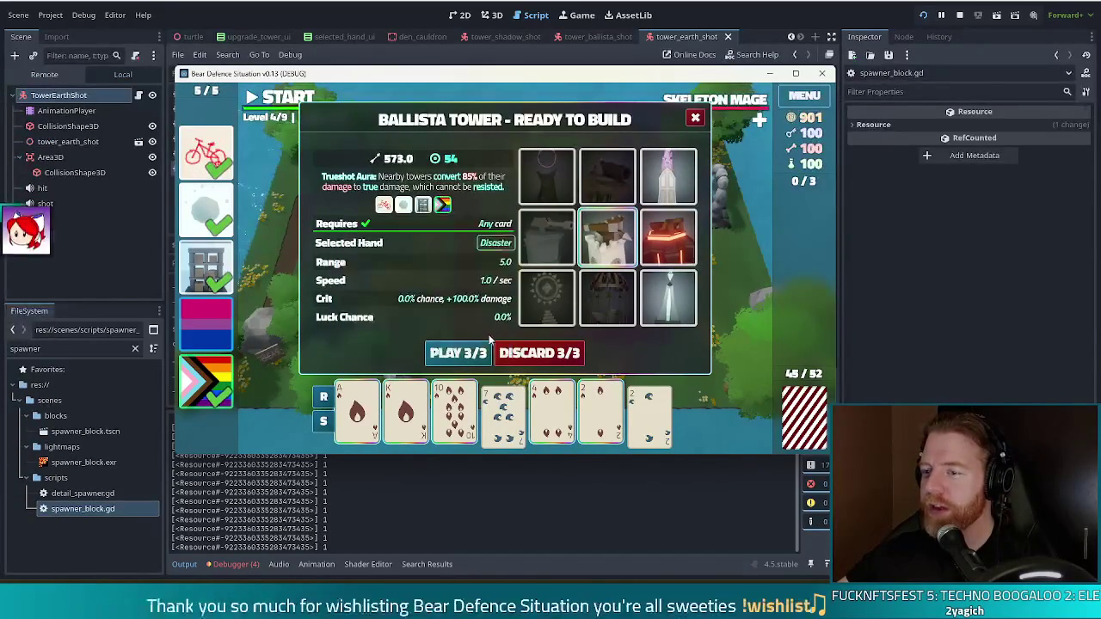
left_click(458, 354)
left_click(604, 293)
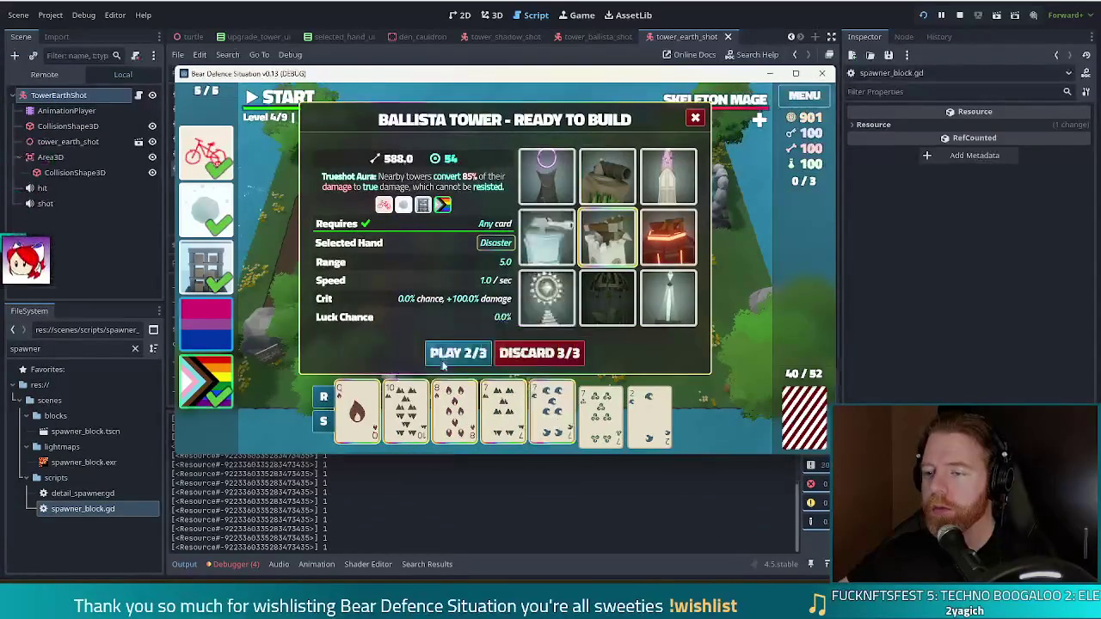
left_click(607, 239)
left_click(620, 311)
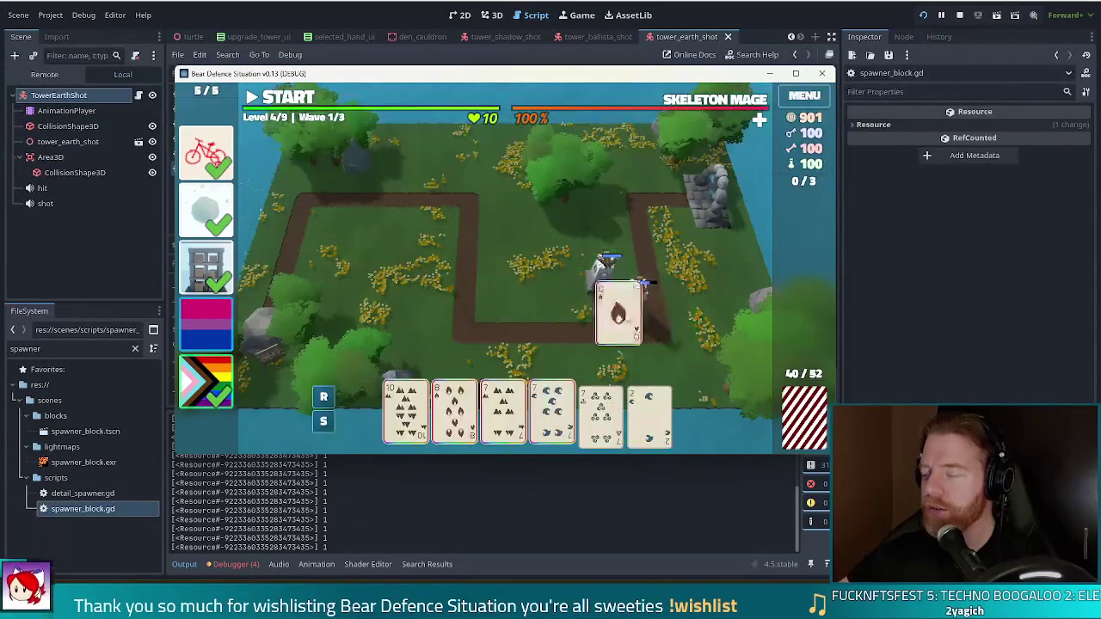
Step: Load hand cards, including the 5 of Wind, onto the Ballista and start the wave
left_click_drag(550, 375, 679, 290)
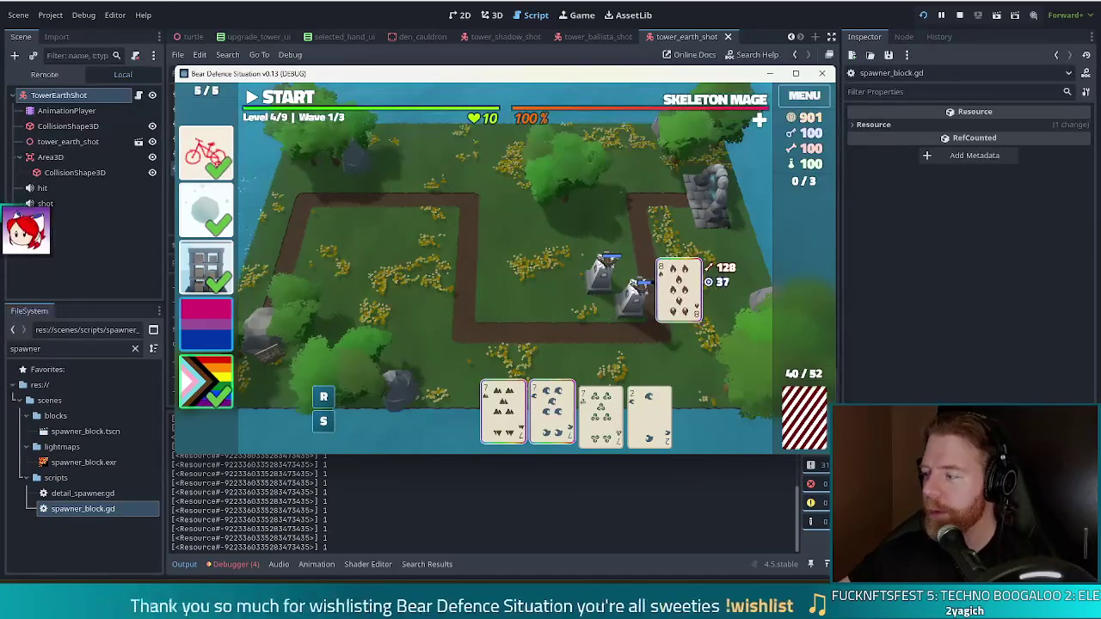
left_click_drag(503, 413, 679, 290)
left_click_drag(551, 413, 679, 290)
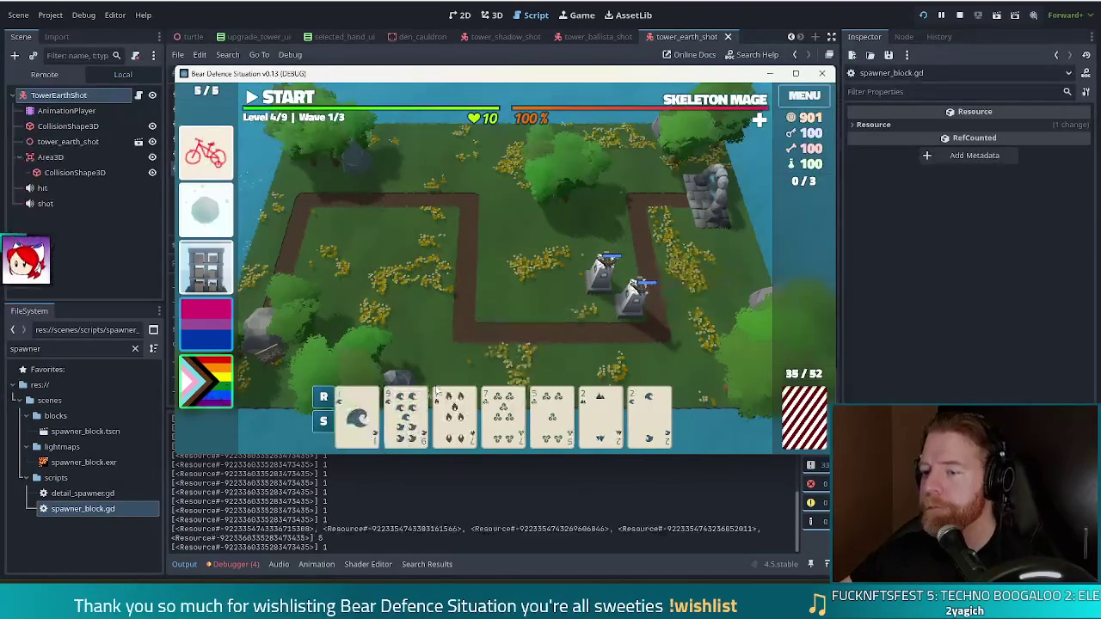
left_click(558, 417)
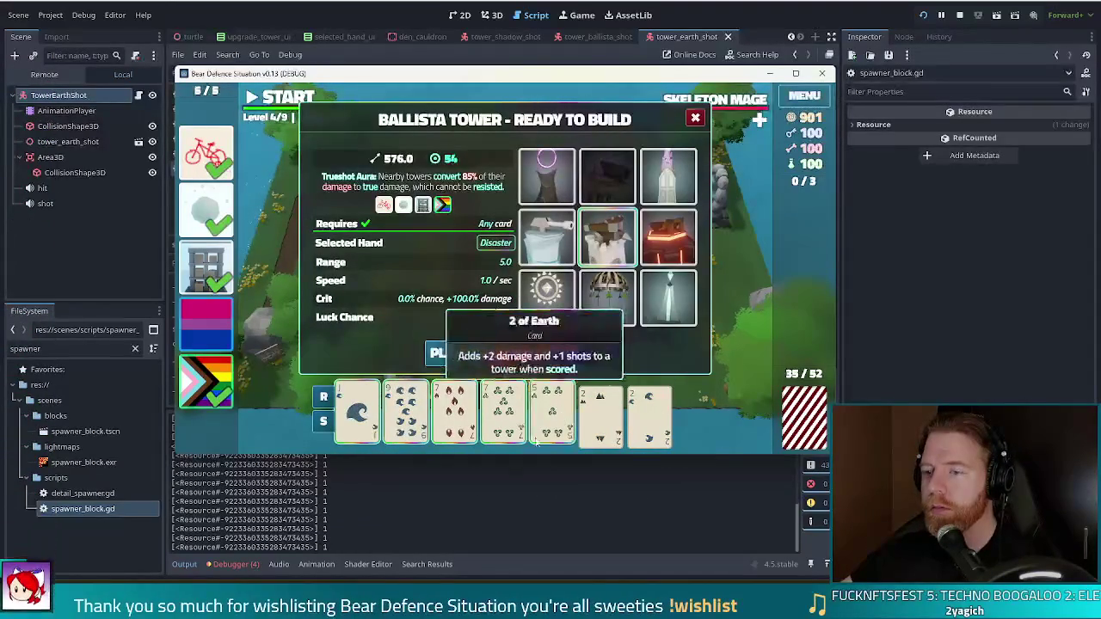
left_click(478, 359)
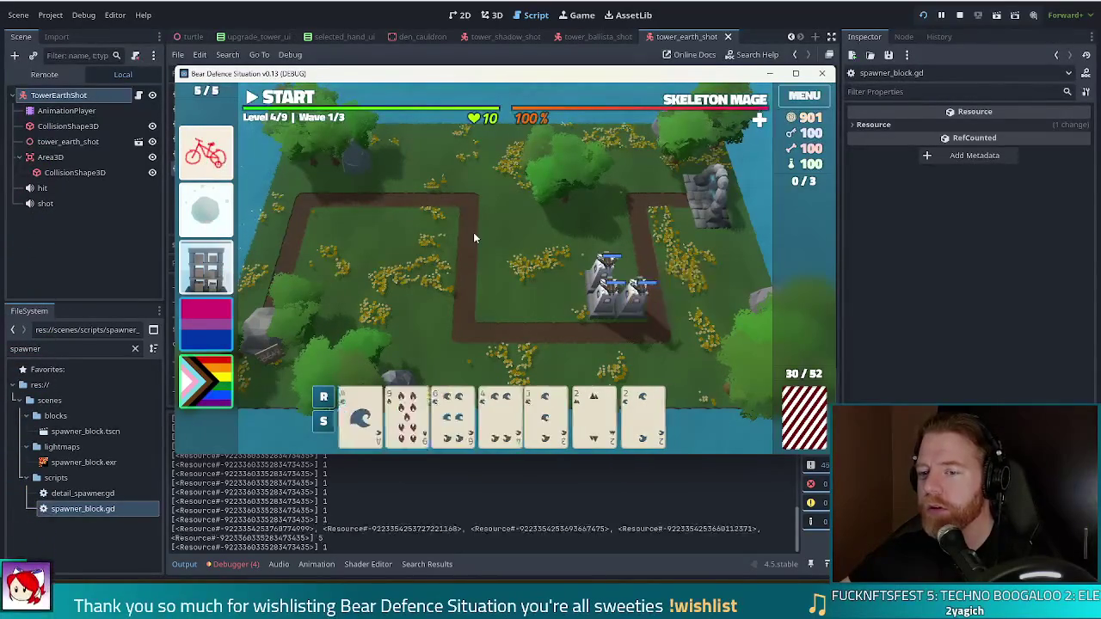
left_click(281, 100)
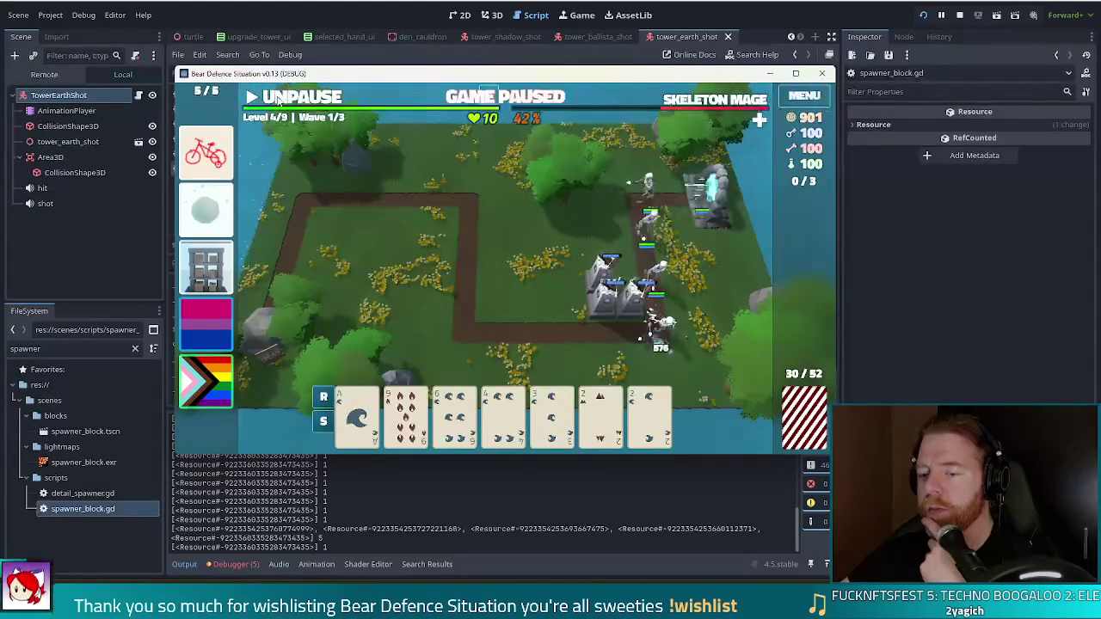
key("alt+Tab")
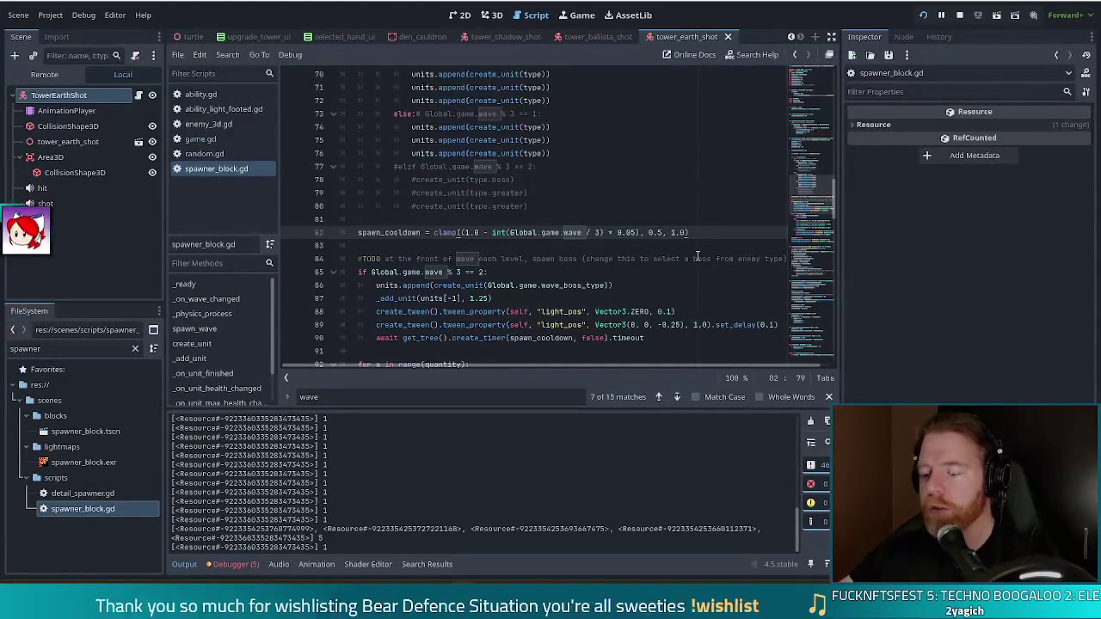
Step: Add print(spawn_cooldown) on a new line after the formula and save spawner_block.gd
key("Return")
type("print")
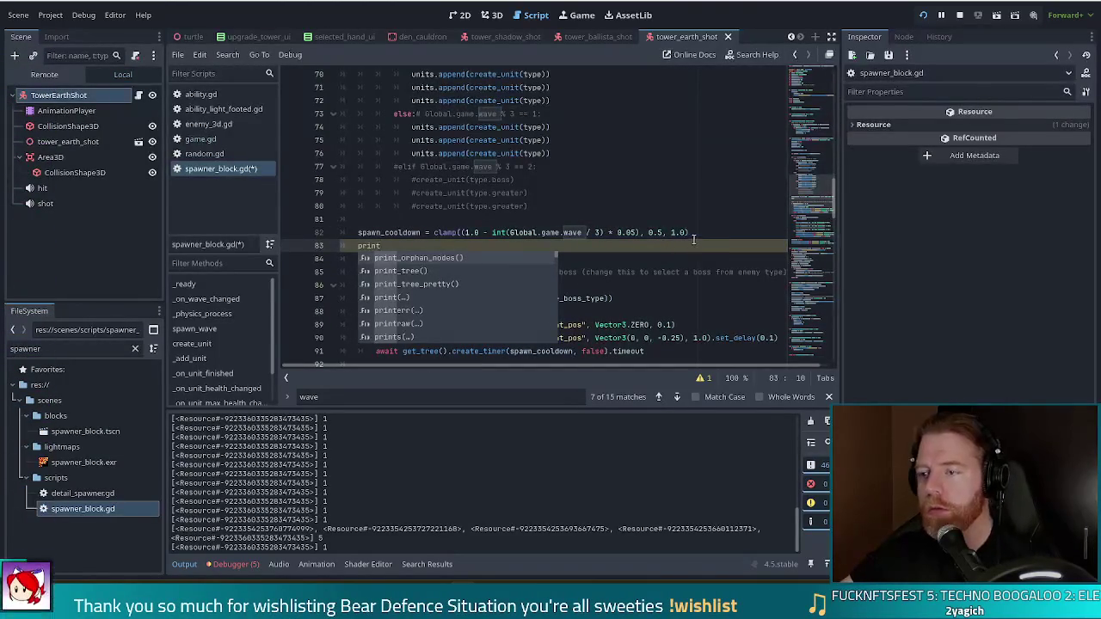
key("Escape")
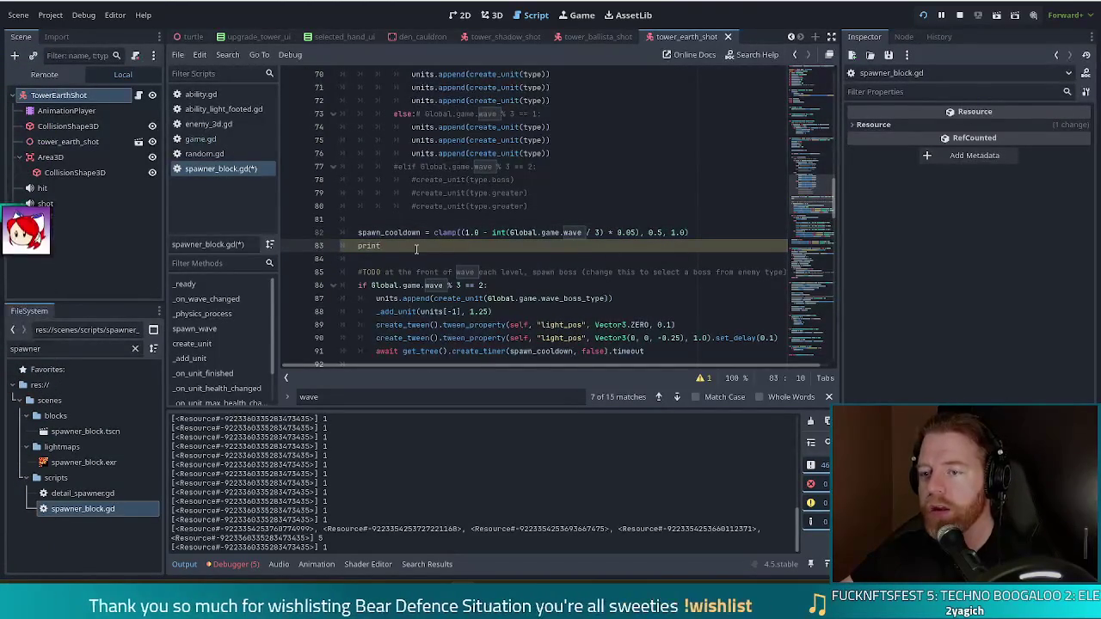
type("_")
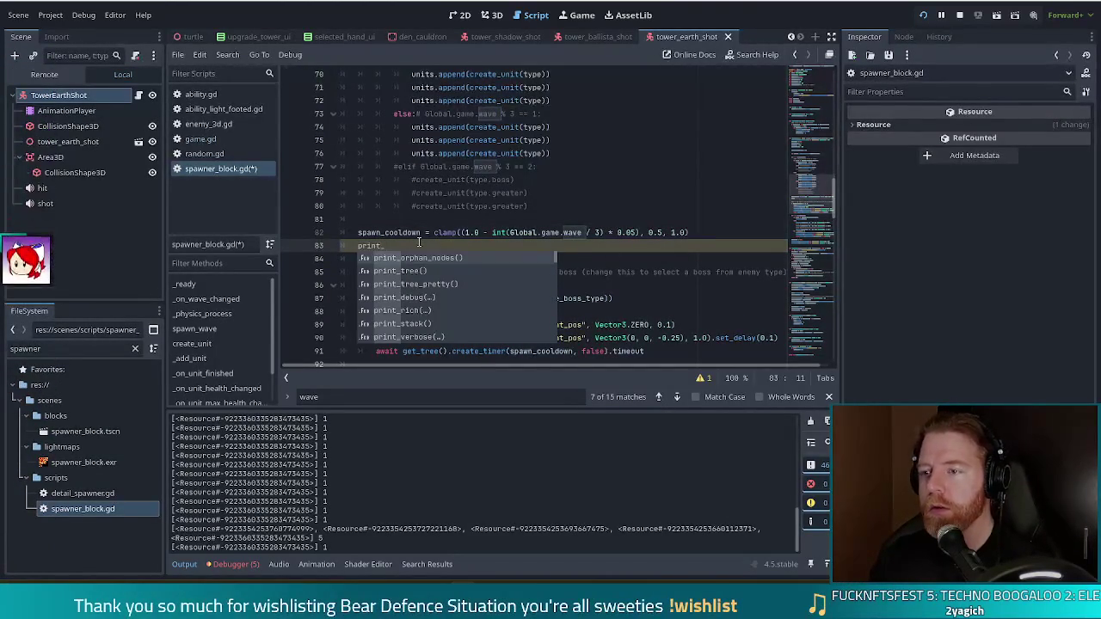
type("spawn")
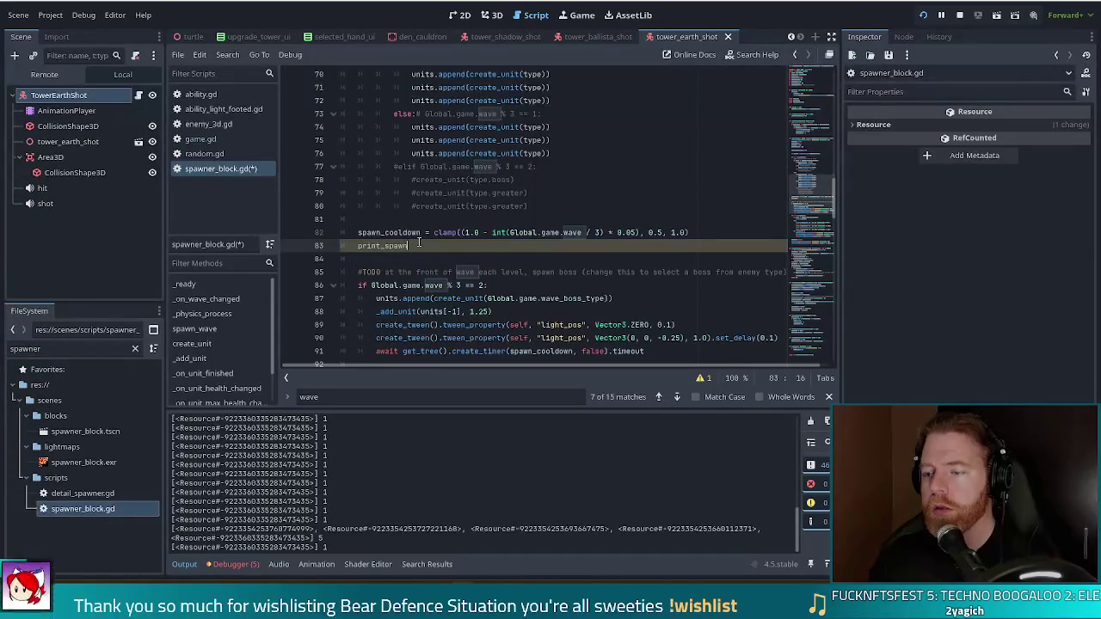
key("BackSpace")
type("(")
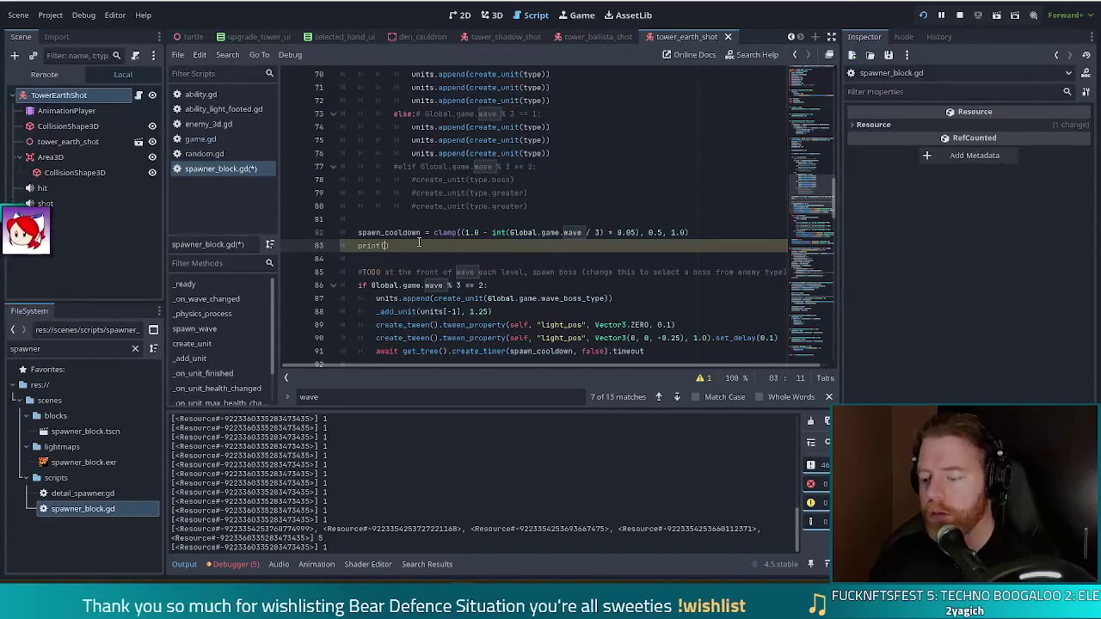
type("spawn")
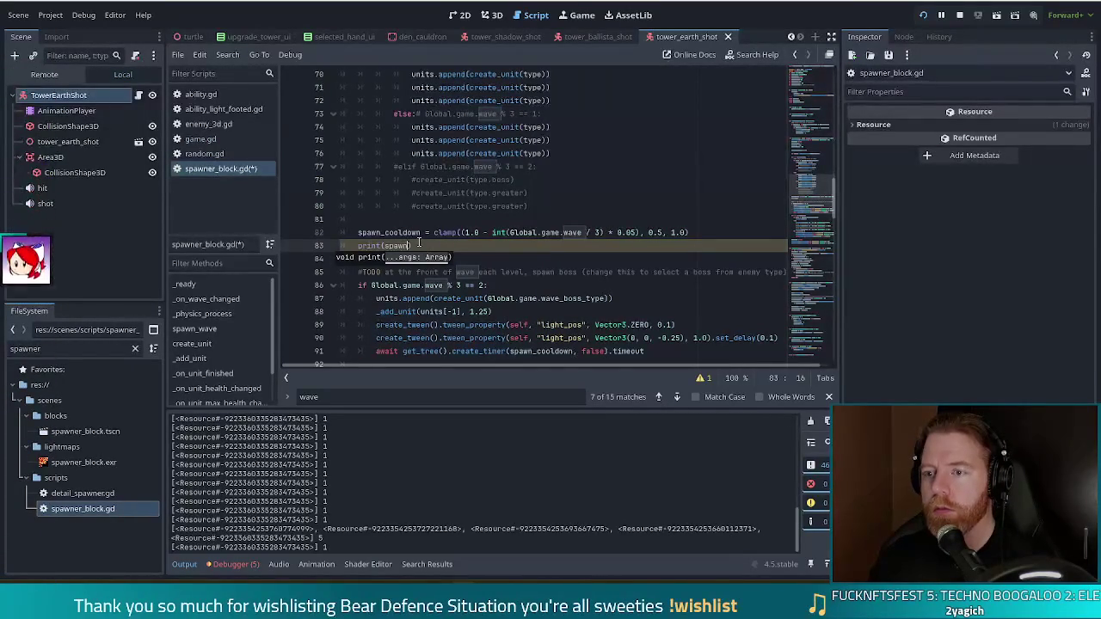
type("_cooldown")
key("ctrl+s")
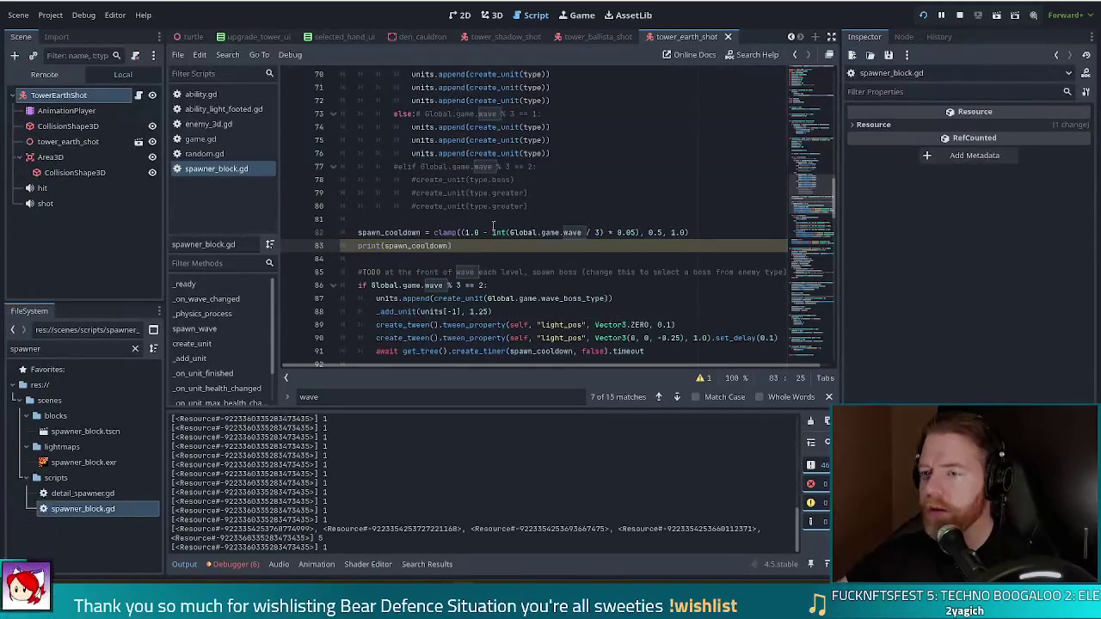
Step: Resume the paused game briefly, check the script, then stop the debug run
key("alt+Tab")
left_click(327, 98)
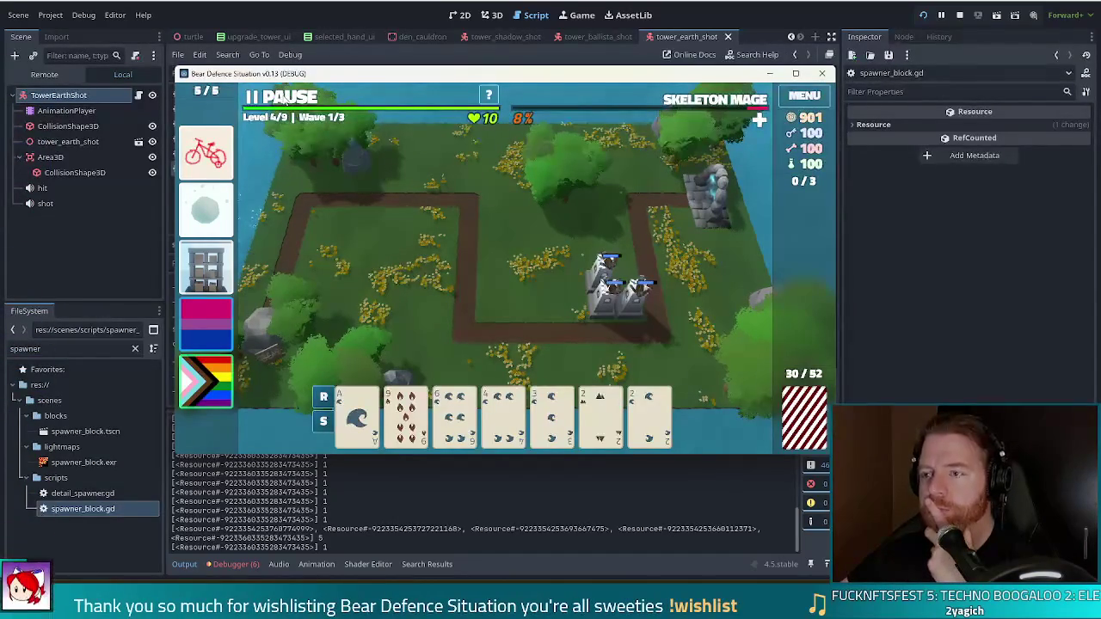
key("alt+Tab")
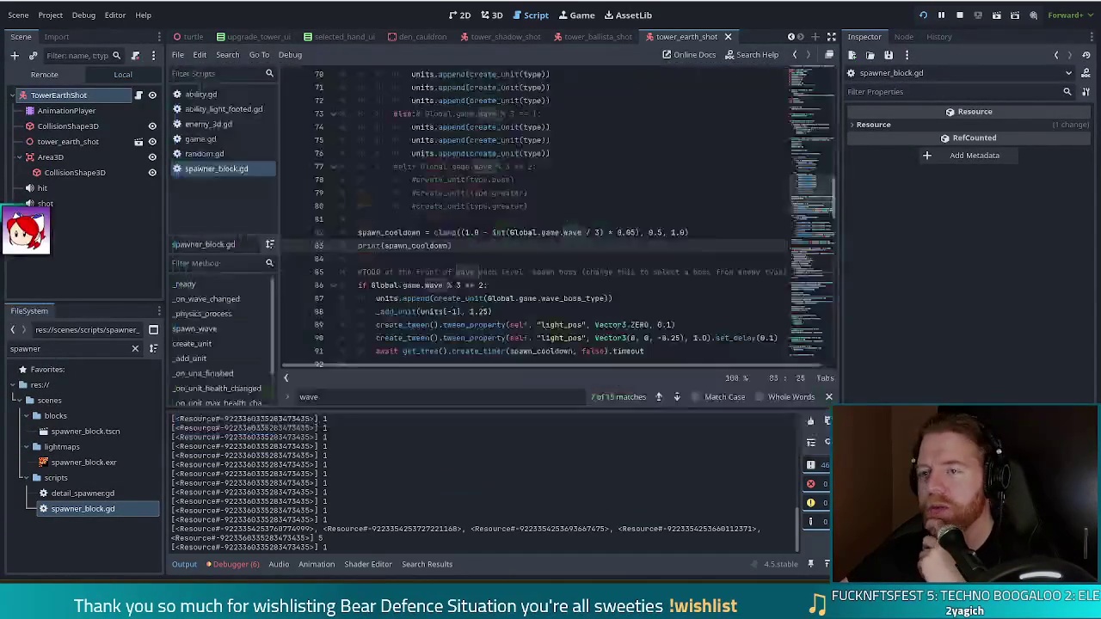
left_click(381, 258)
scroll(559, 301, "down", 3)
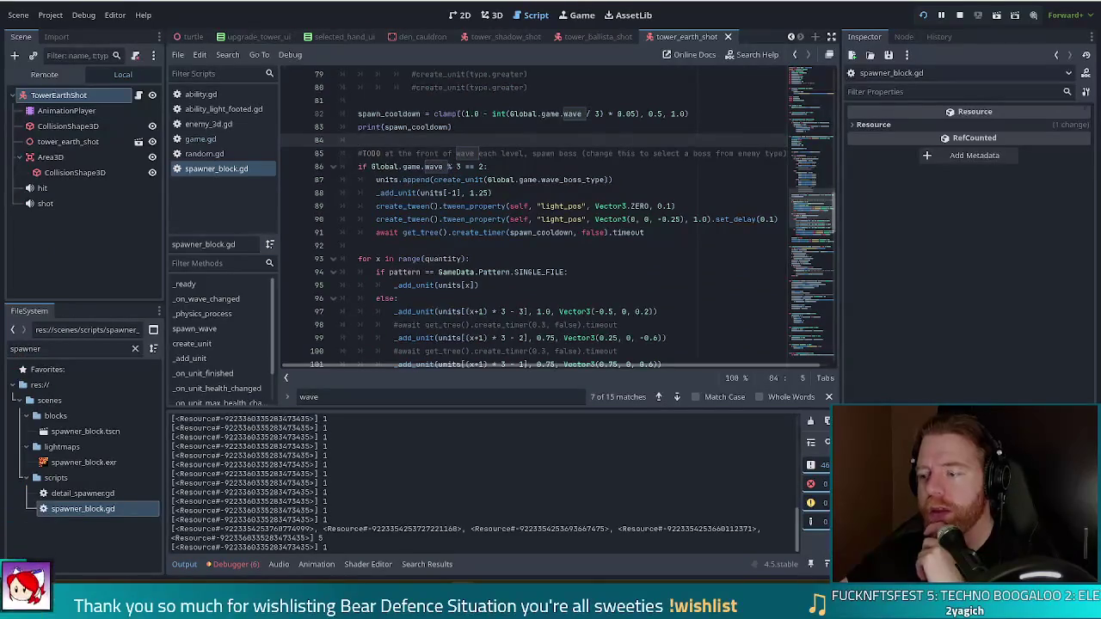
key("alt+Tab")
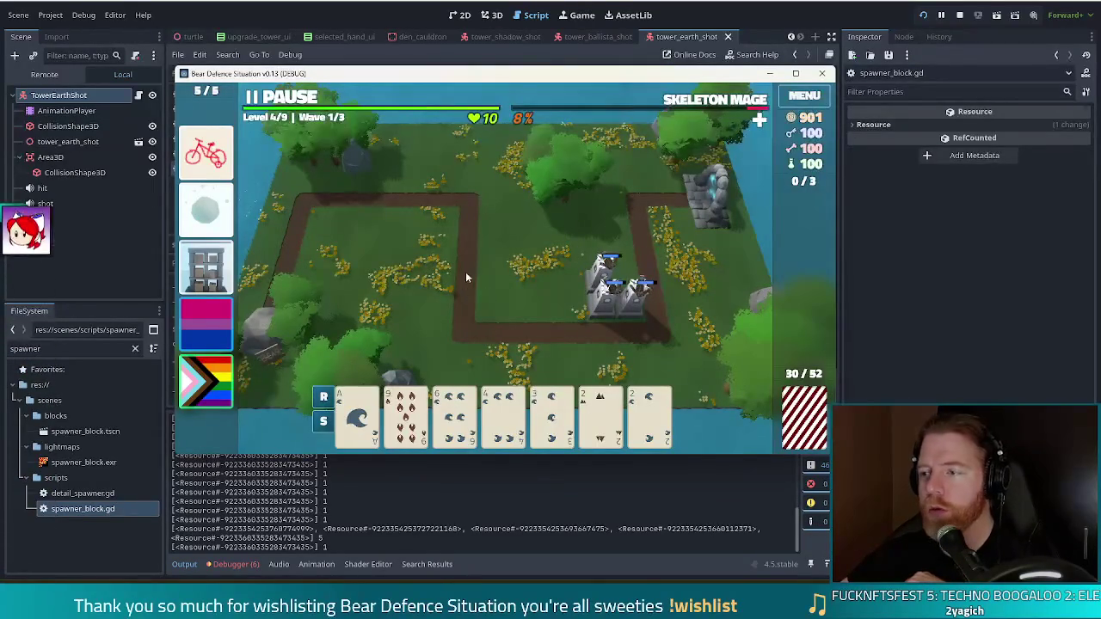
left_click(923, 17)
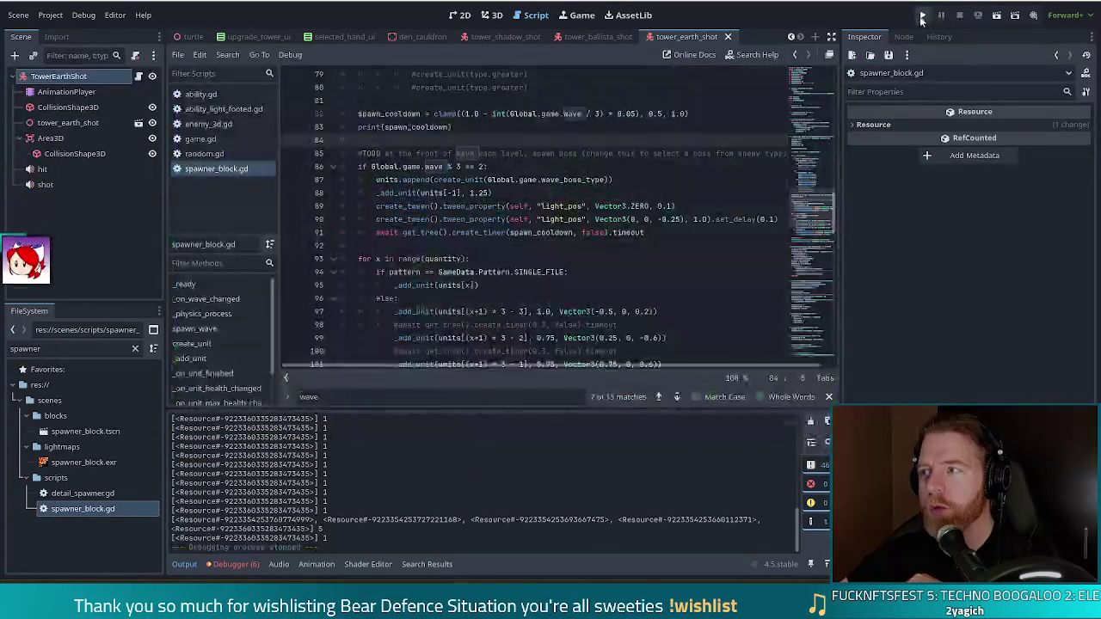
Step: Relaunch the project, start a NEW GAME, and dismiss the wave 1 complete summary
left_click(924, 17)
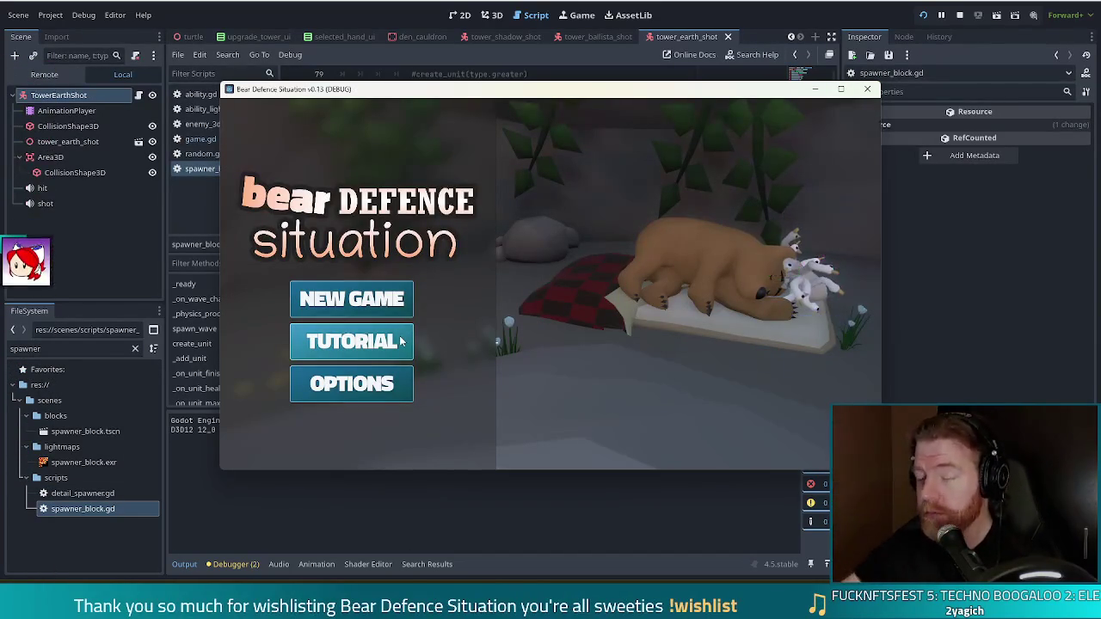
left_click(368, 298)
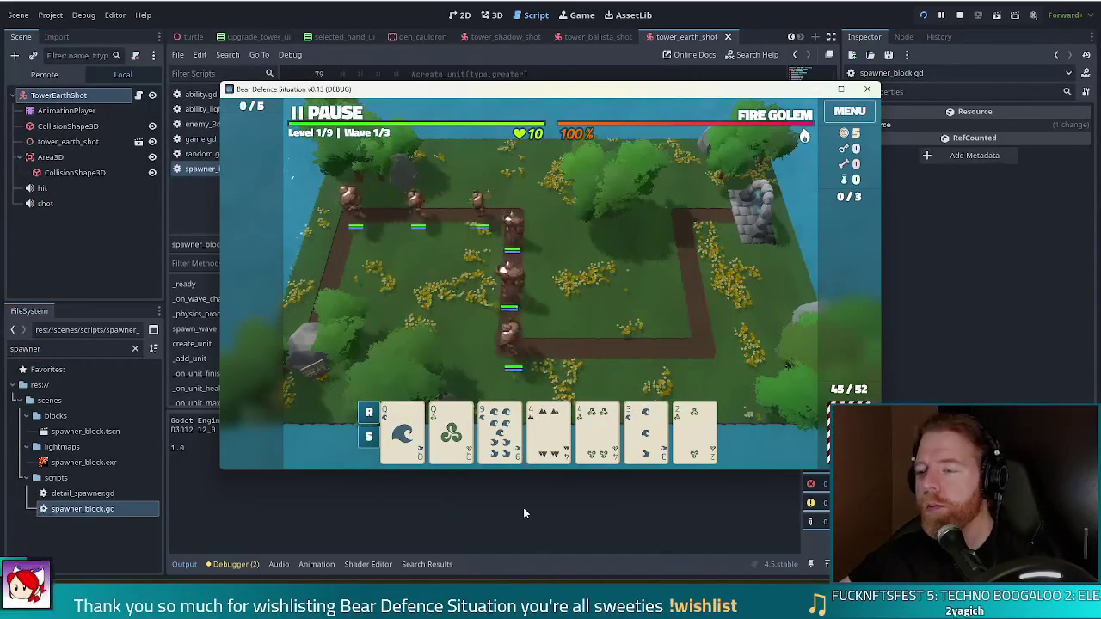
mouse_move(547, 418)
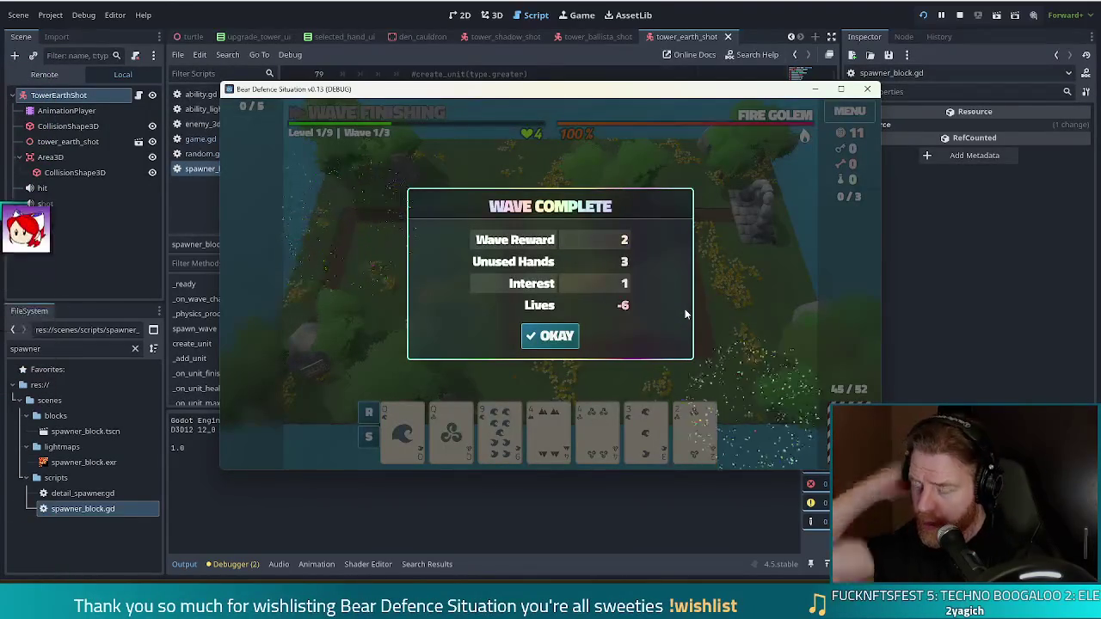
left_click(540, 334)
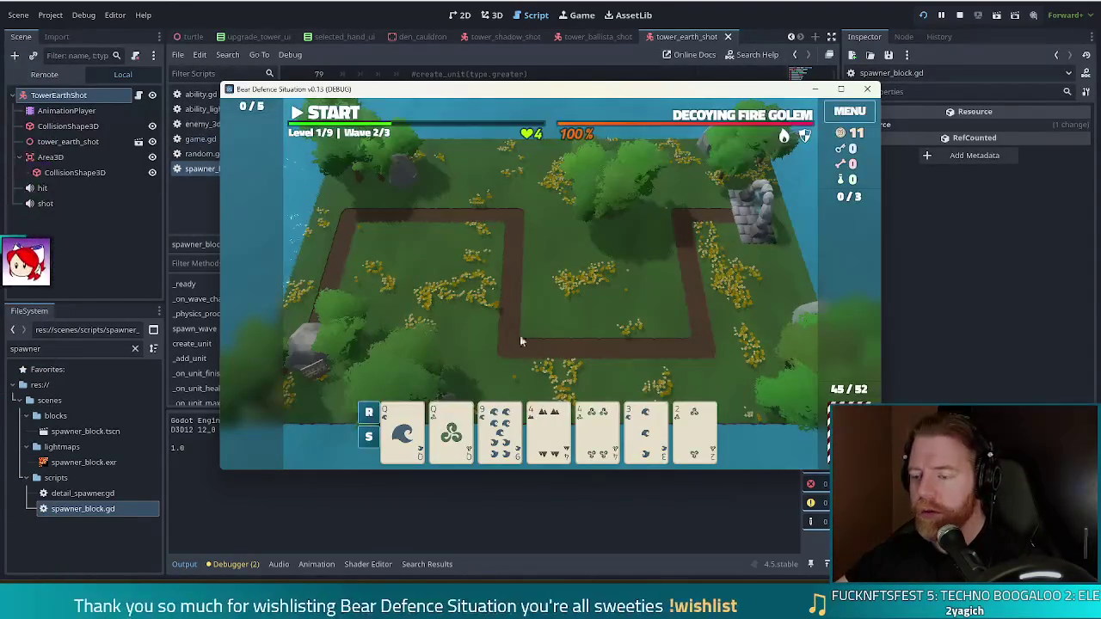
Step: Play a Two Pair of Queens and 4s to build a Ballista inside the path's right bend
left_click(418, 441)
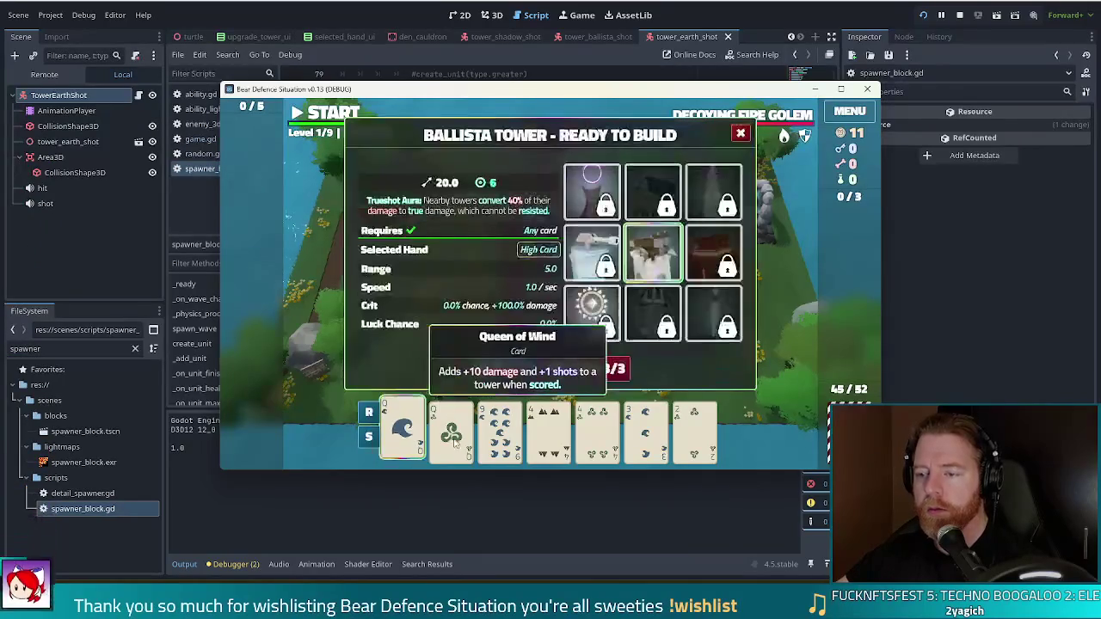
left_click(451, 438)
left_click(543, 439)
left_click(598, 430)
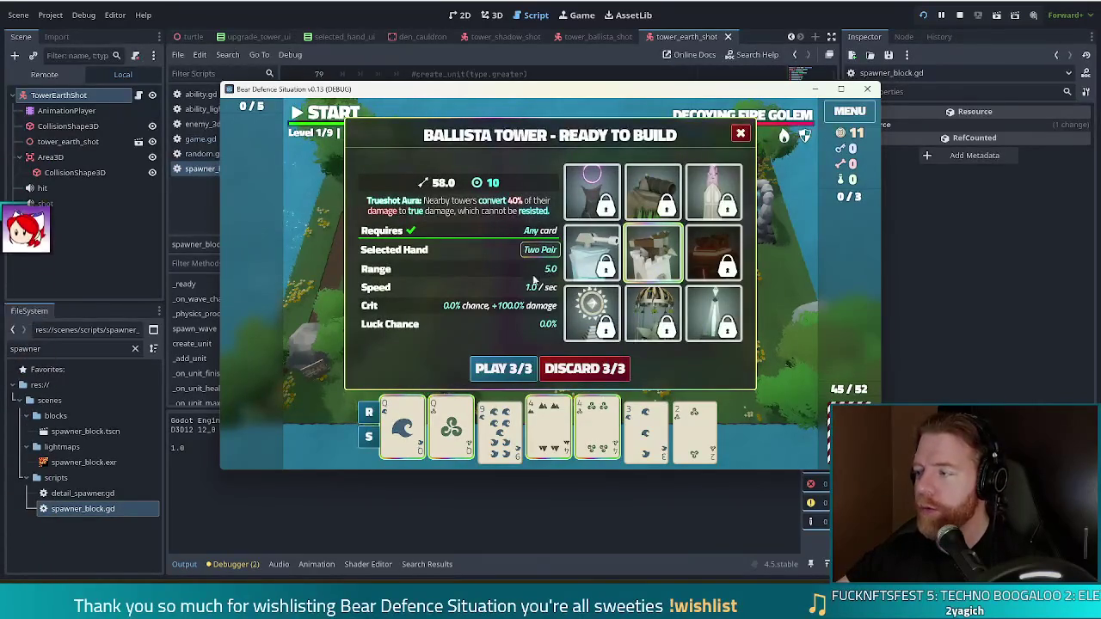
left_click(504, 368)
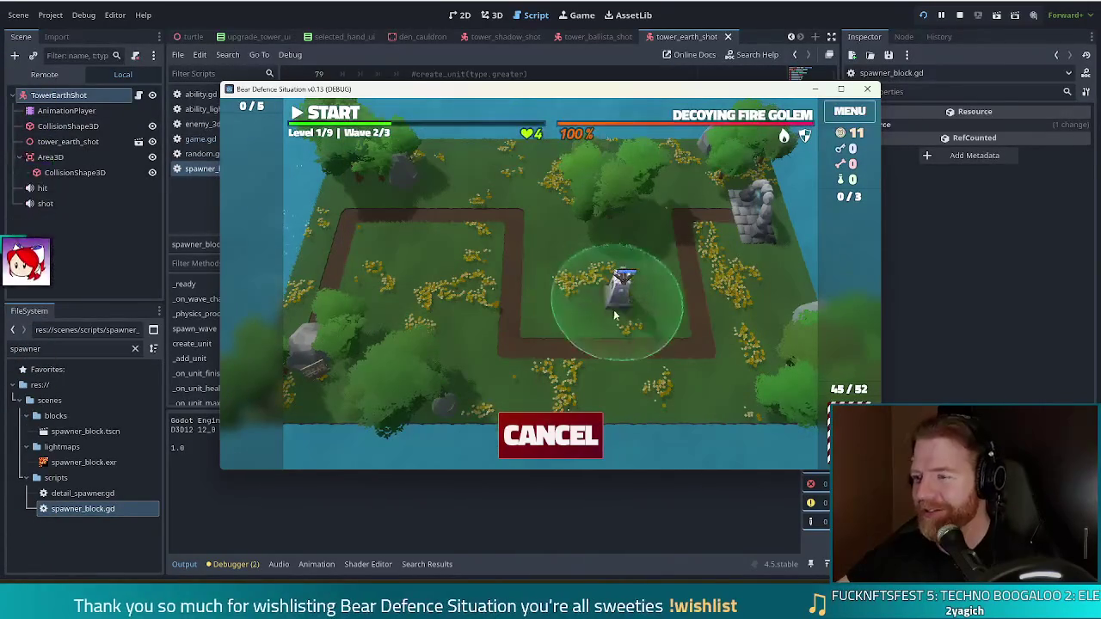
left_click(638, 314)
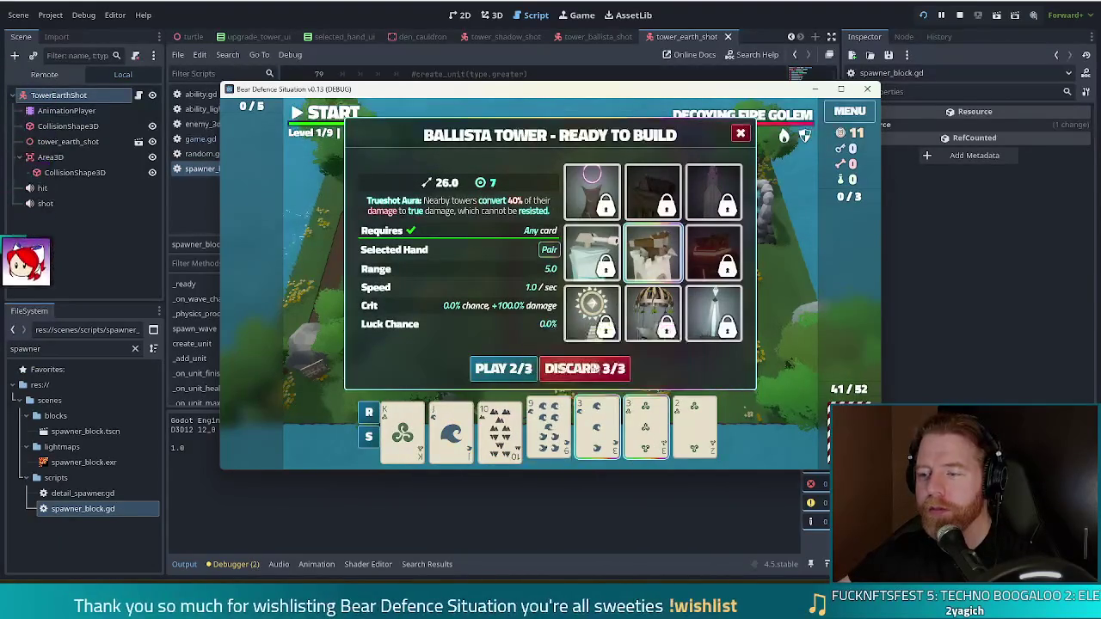
Step: Discard twice for new cards, then build a second Ballista from a pair of Queens left of the first
left_click(590, 368)
left_click(599, 426)
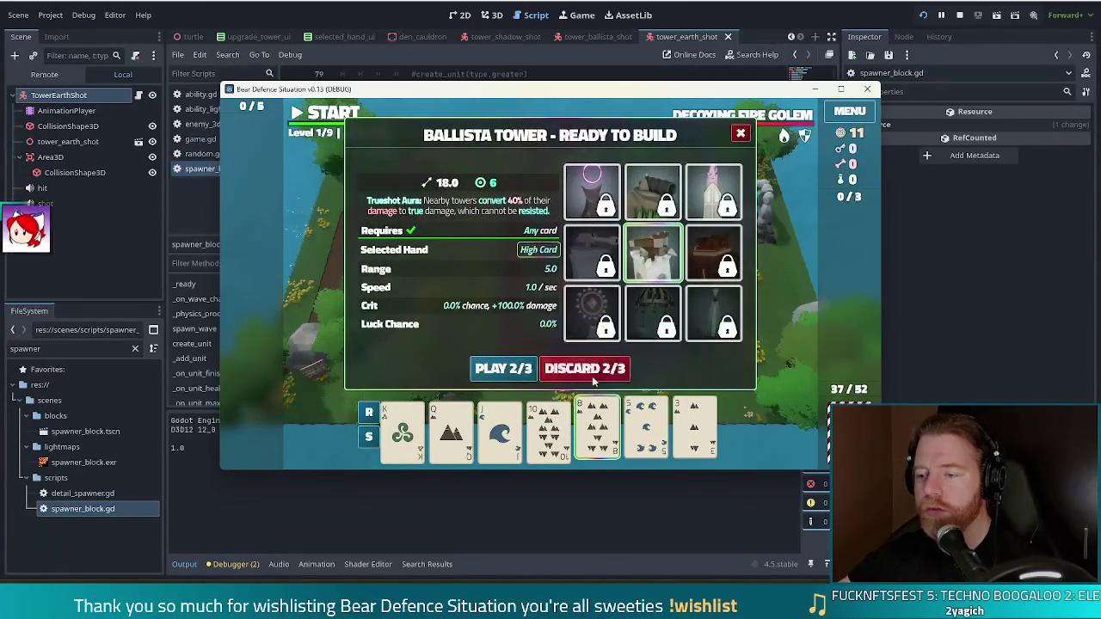
left_click(593, 370)
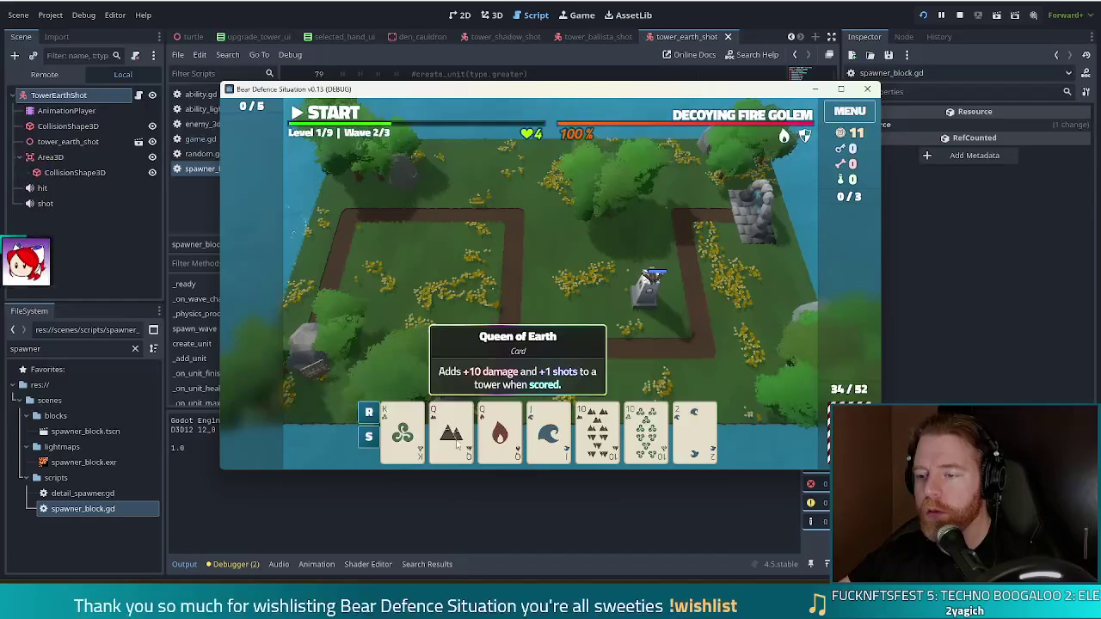
left_click(456, 430)
left_click(508, 434)
left_click(506, 369)
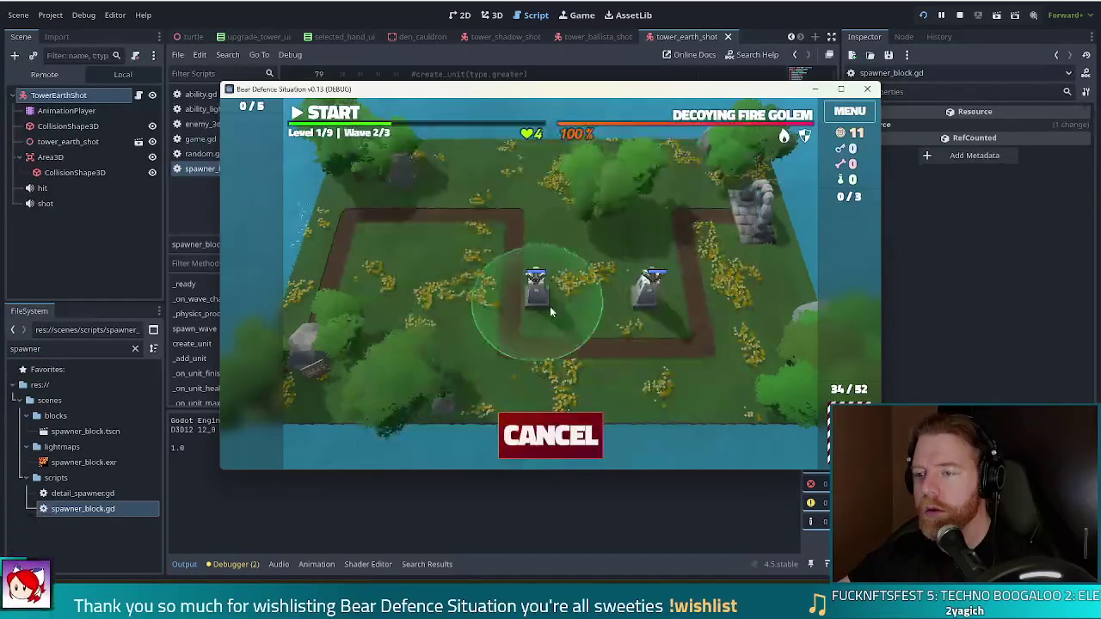
left_click(552, 307)
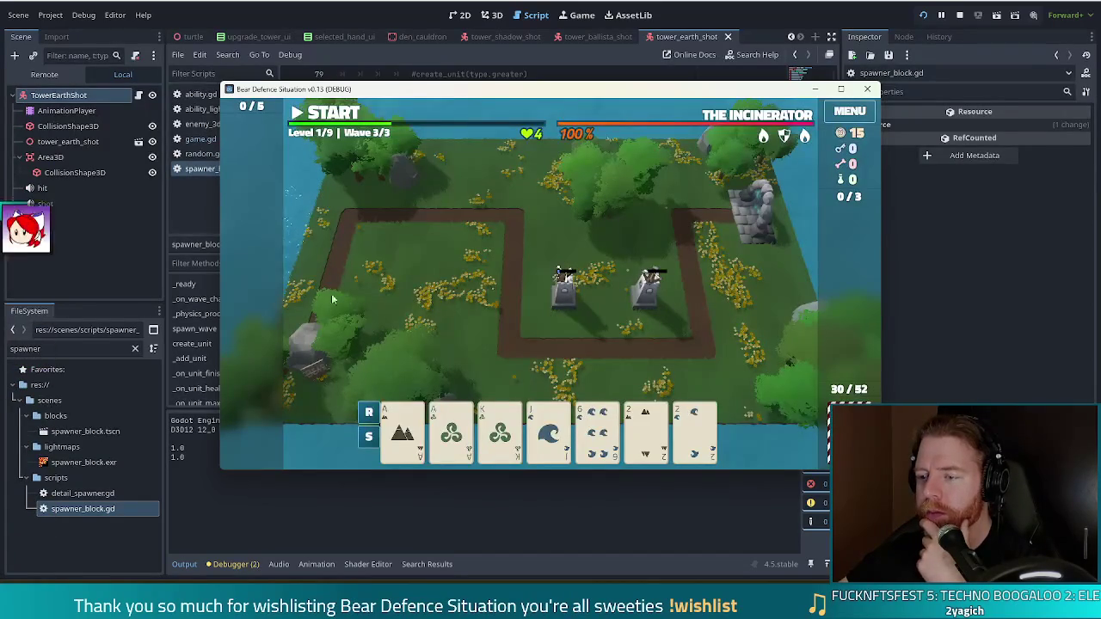
Step: Play a Two Pair of Aces and 2s to build and place a Ballista
left_click(711, 441)
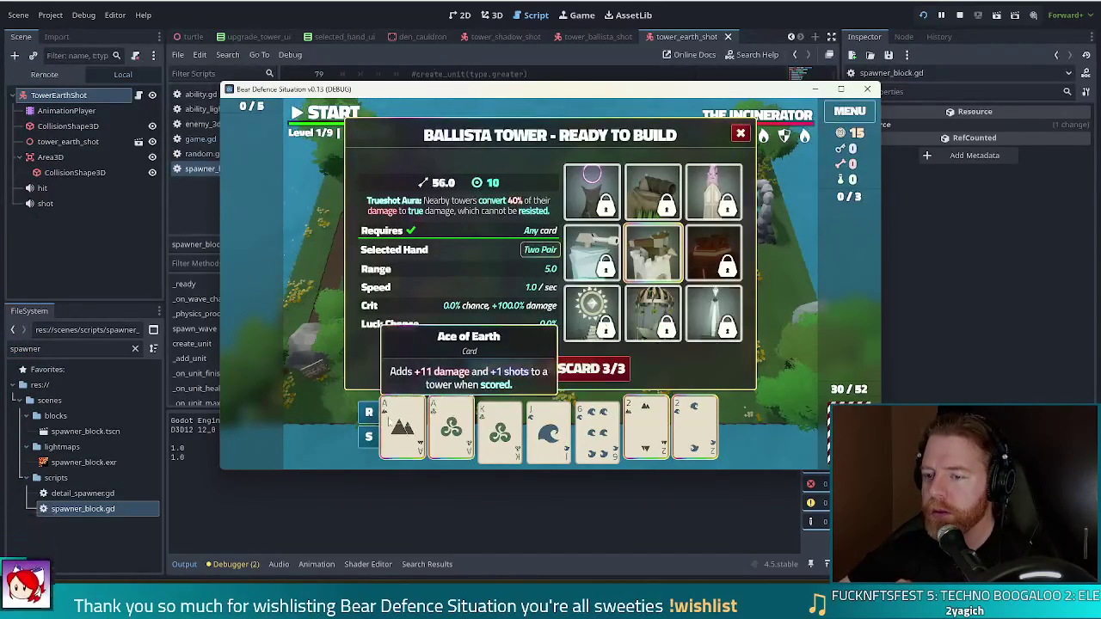
left_click(499, 368)
left_click(458, 237)
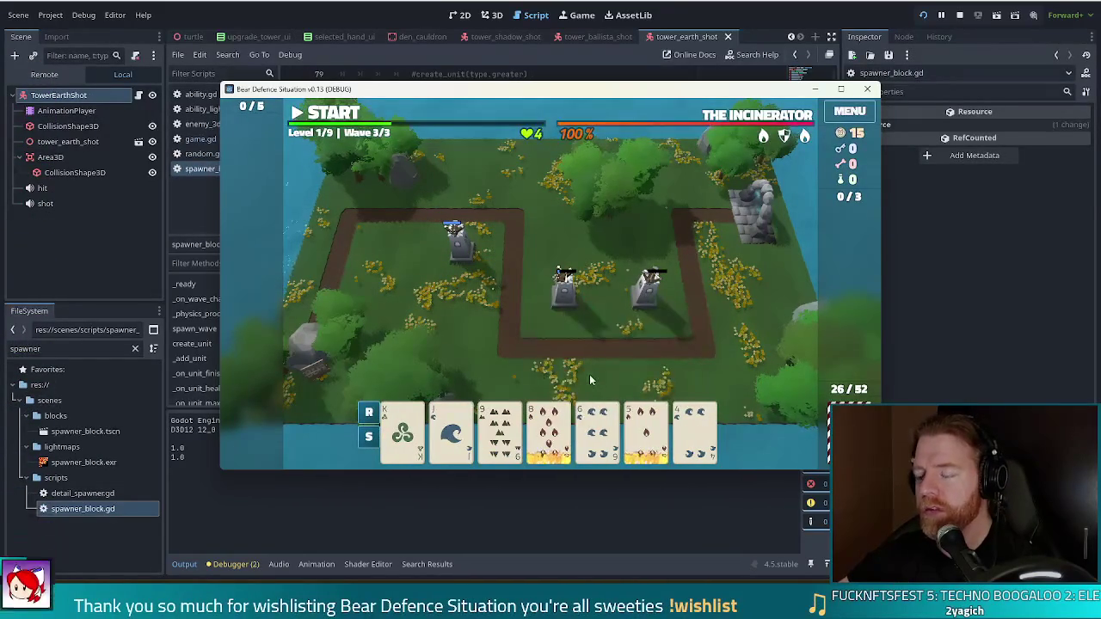
Step: Discard weak cards, including the 8 of Fire, 5 of clubs and 8 of clubs, to redraw
left_click(551, 435)
left_click(594, 435)
left_click(645, 434)
left_click(695, 435)
left_click(499, 435)
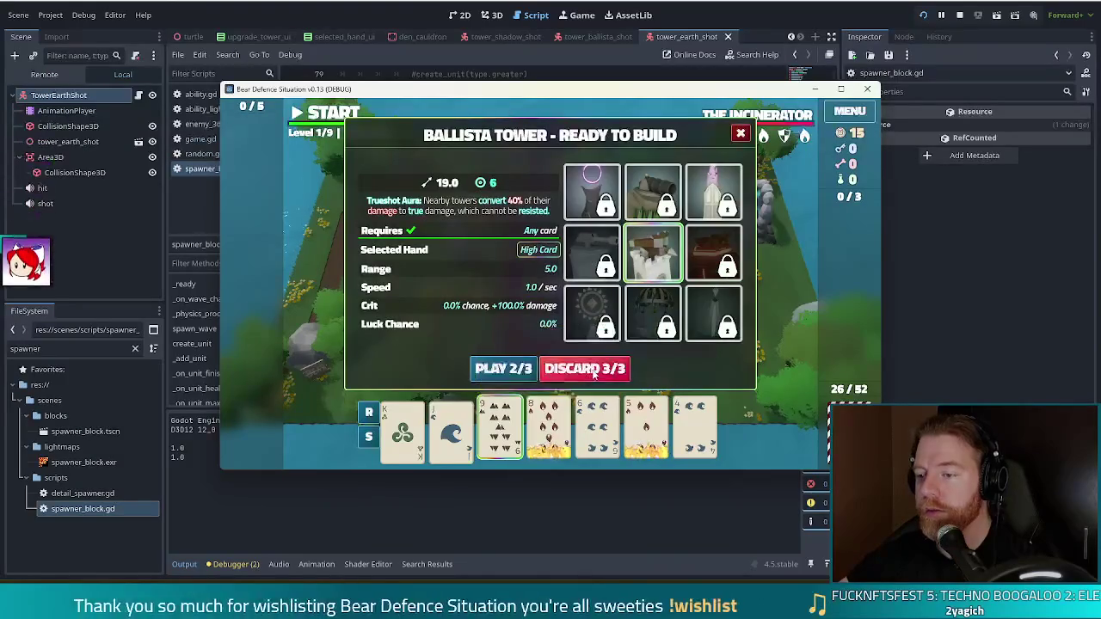
left_click(594, 368)
left_click(646, 431)
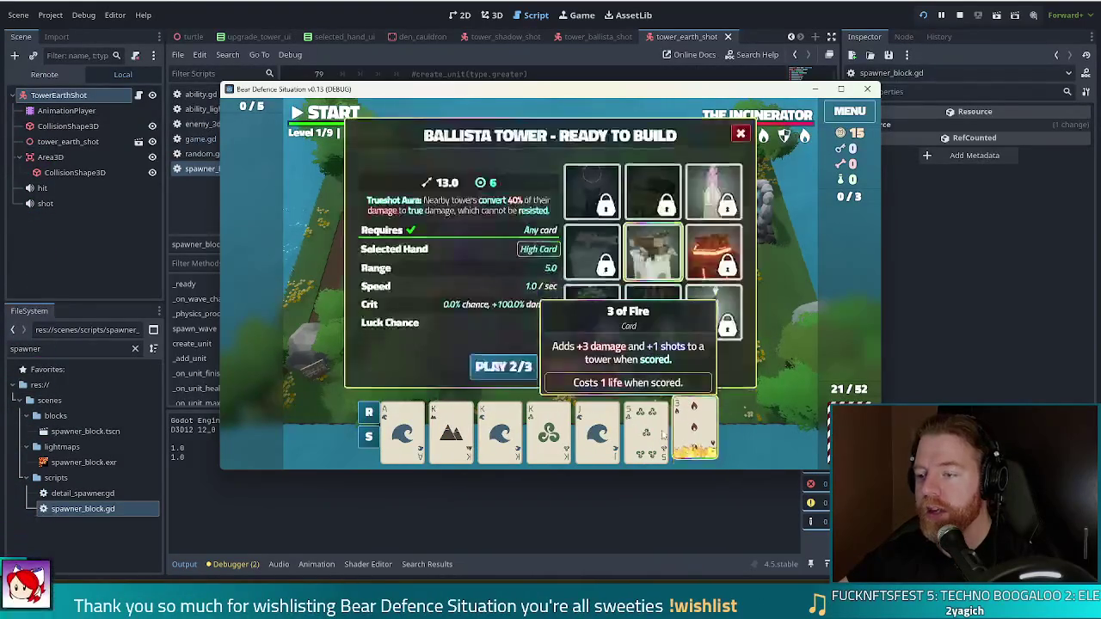
left_click(585, 368)
left_click(695, 431)
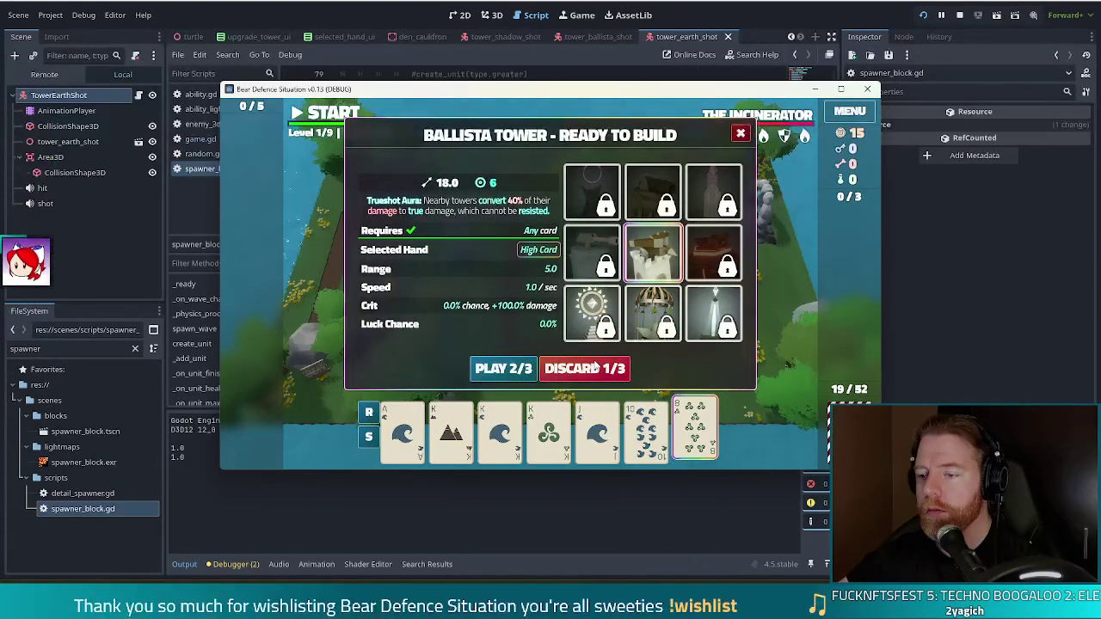
left_click(593, 368)
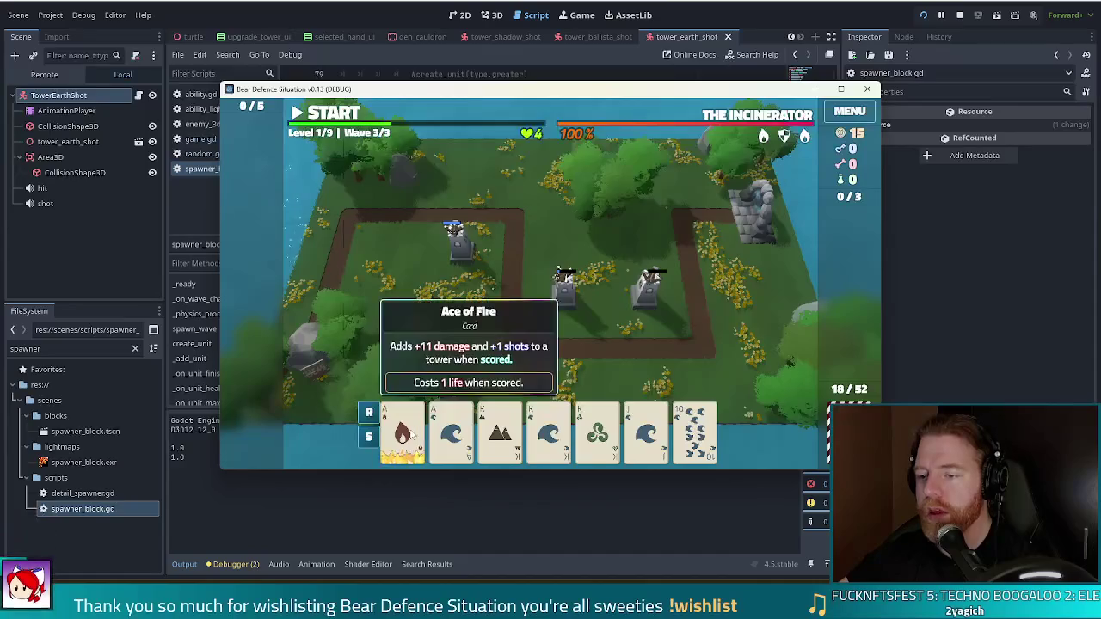
Step: Build a Ballista from a Full House, place it on the map, and finish wave 3
left_click(403, 430)
left_click(452, 430)
left_click(500, 430)
left_click(549, 430)
left_click(594, 417)
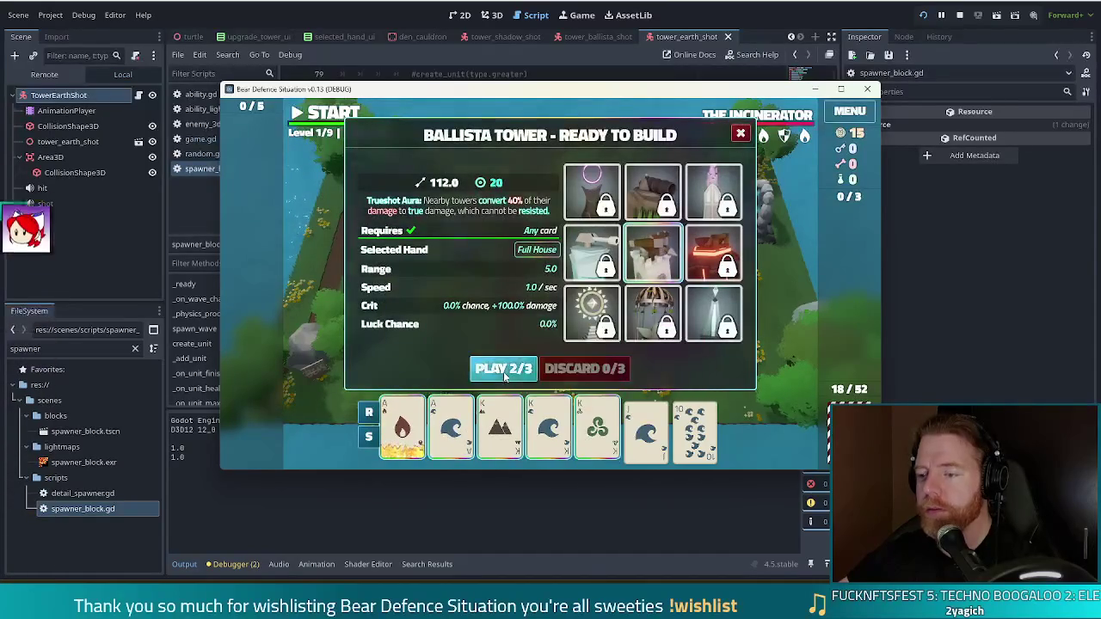
left_click(507, 369)
left_click(669, 327)
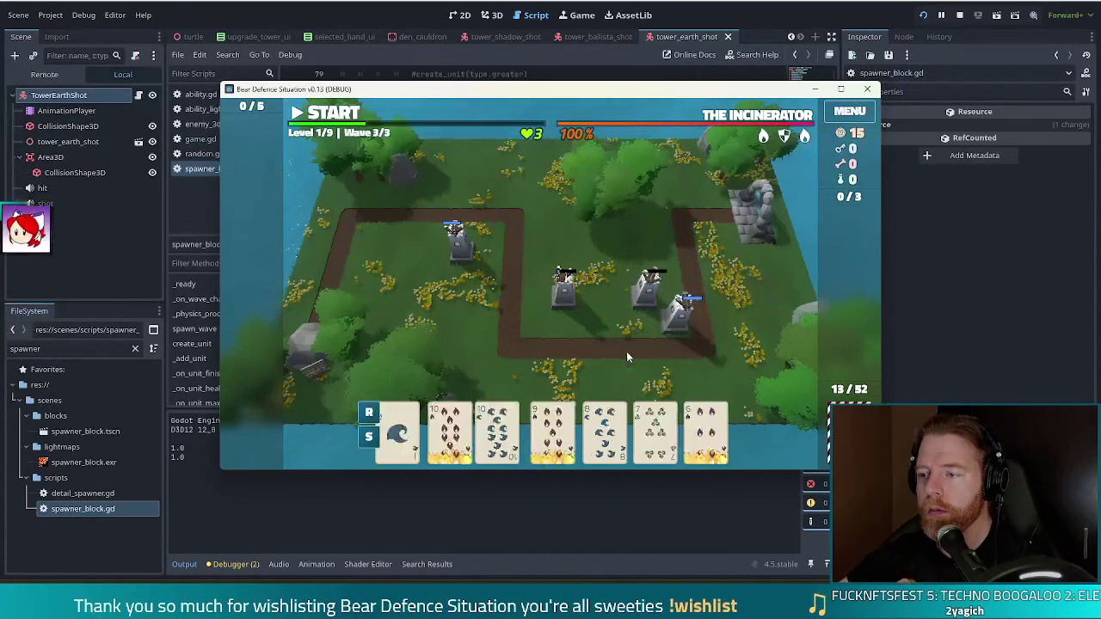
left_click(666, 335)
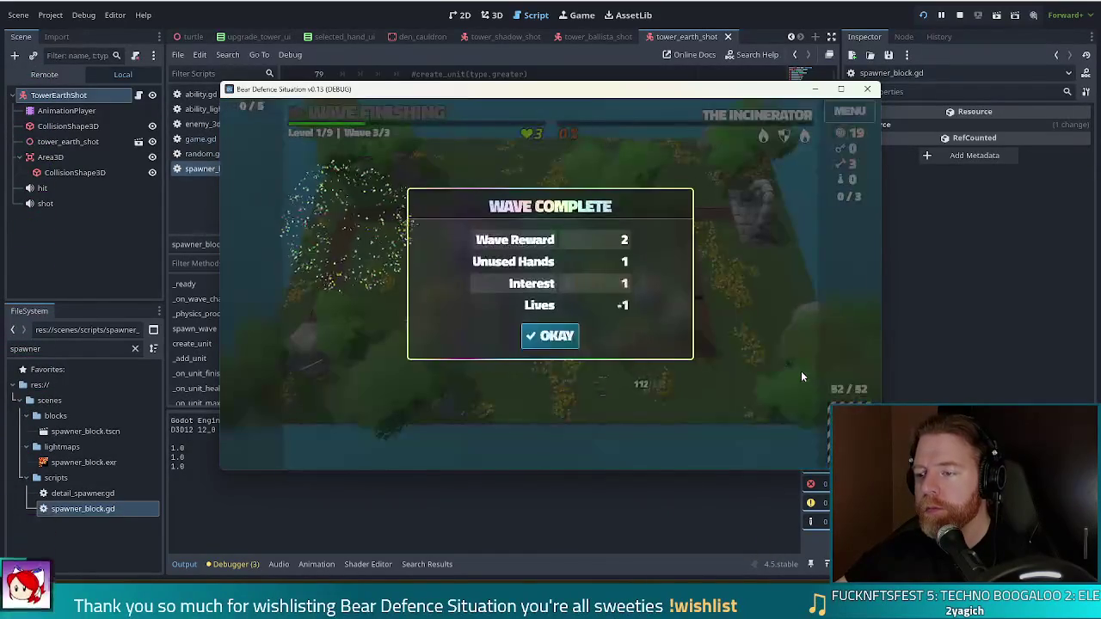
left_click(551, 336)
Step: Pick the Shots upgrade, then take Training Wheels and Attention Deficit from two wishing-well throws
left_click(388, 263)
left_click(550, 381)
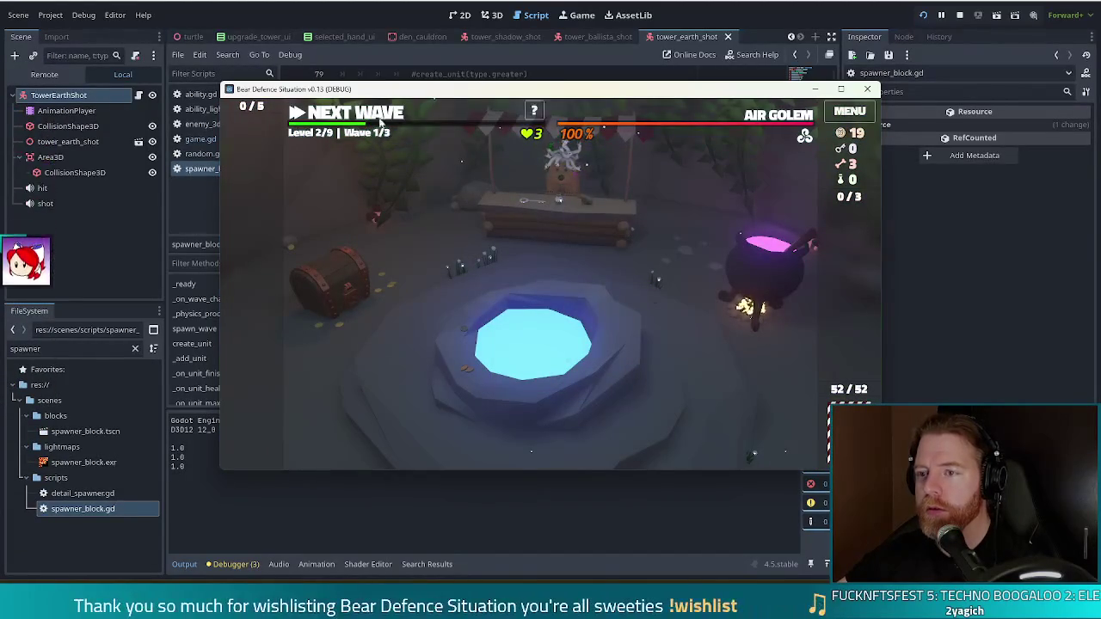
left_click(607, 325)
left_click(659, 339)
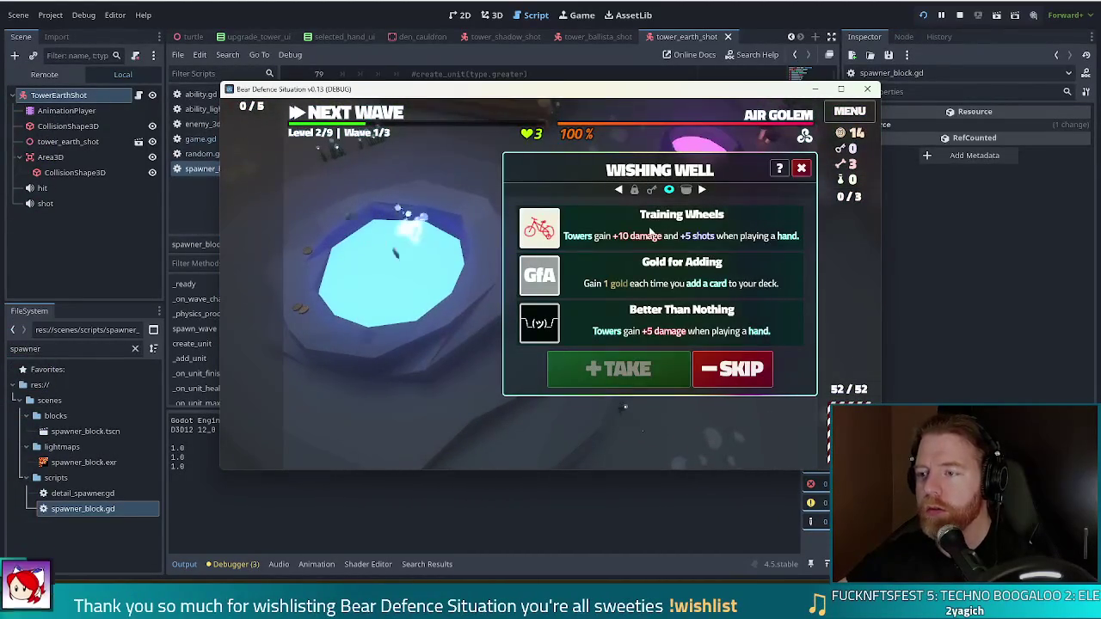
left_click(655, 370)
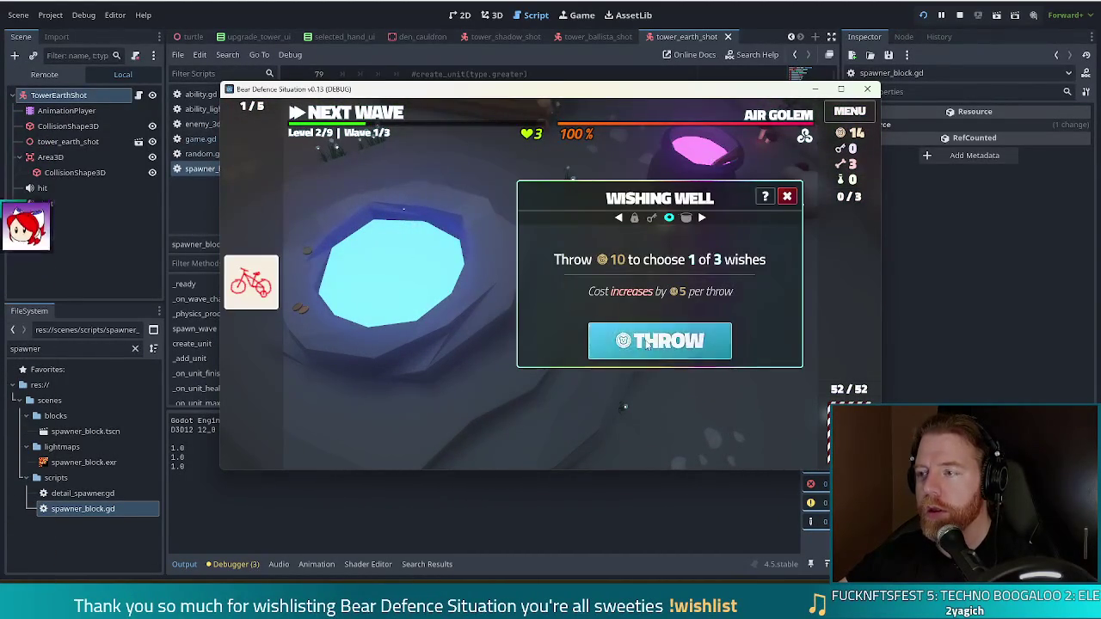
left_click(648, 342)
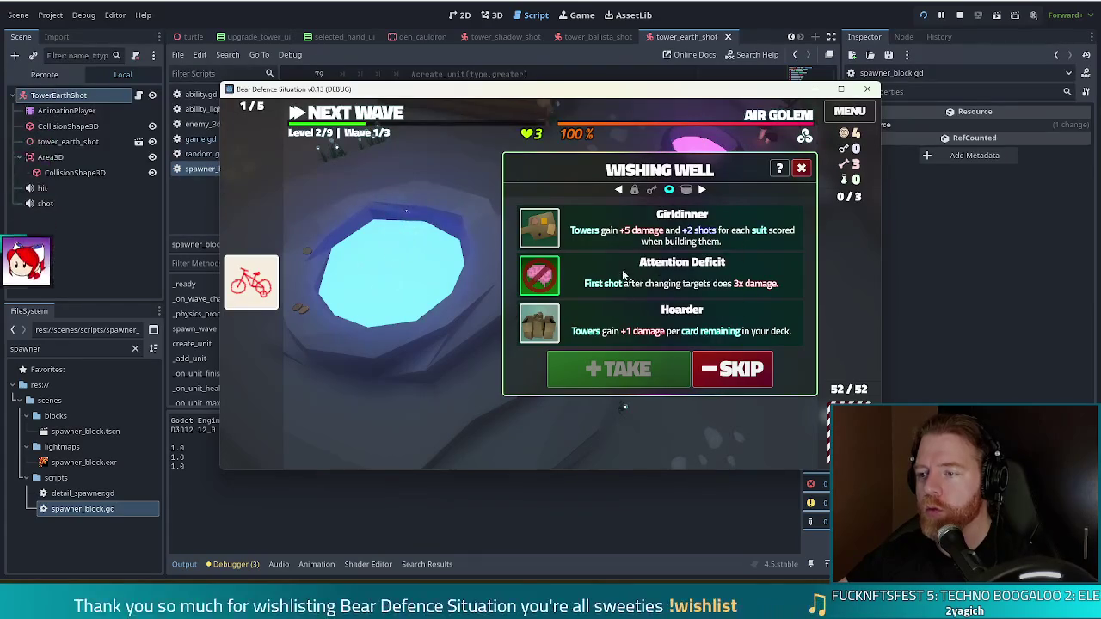
left_click(655, 370)
left_click(362, 161)
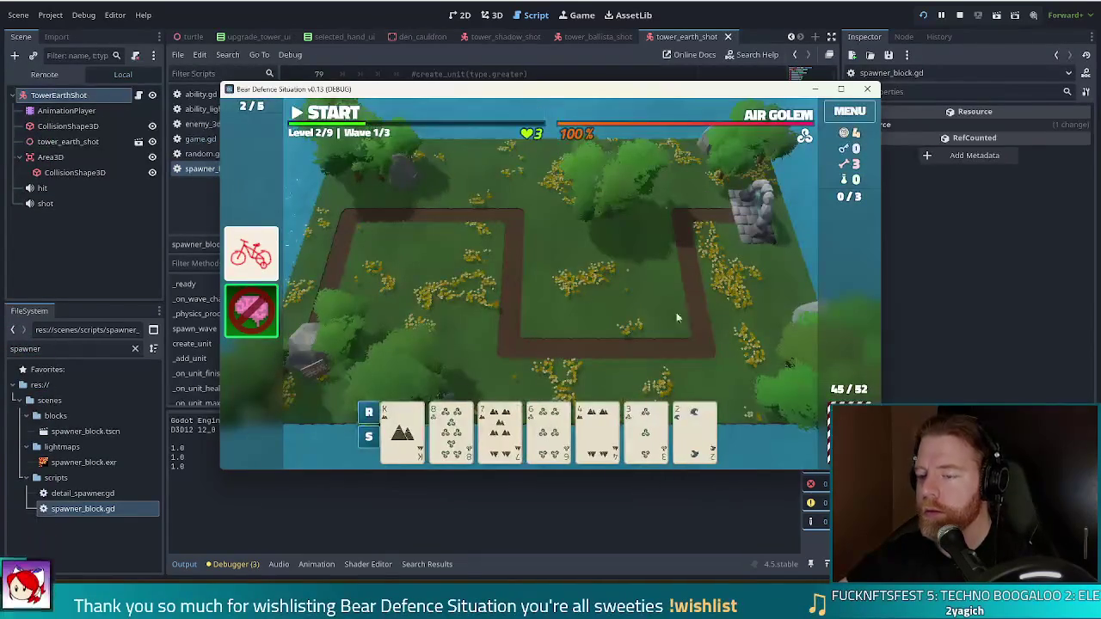
Step: Discard a card for replacements, select both Kings as a Pair, then switch to the script editor
left_click(646, 430)
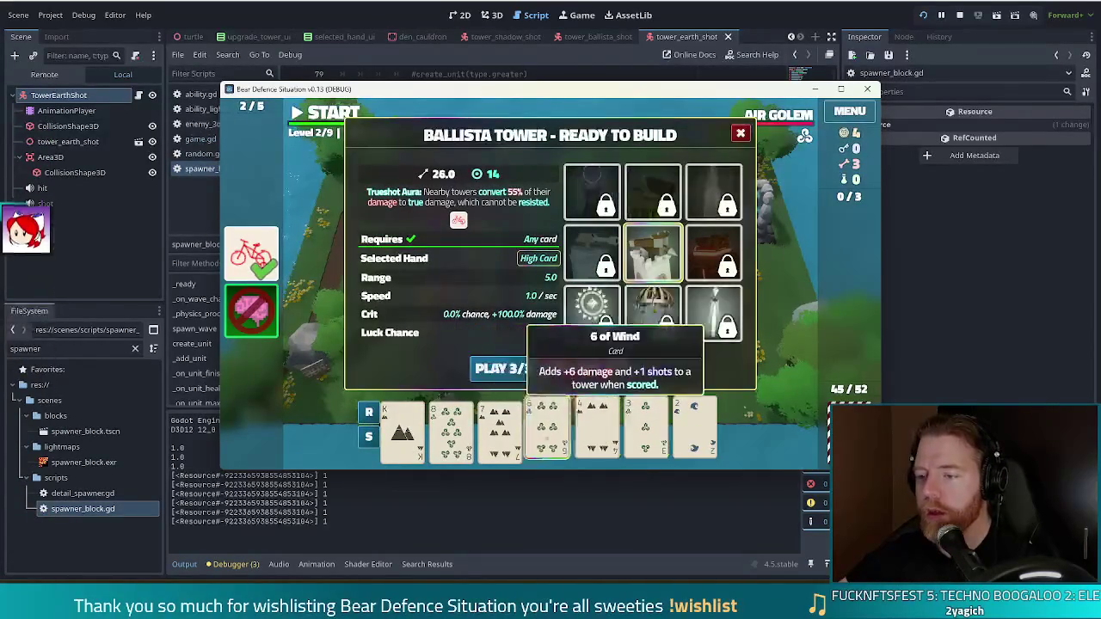
left_click(586, 368)
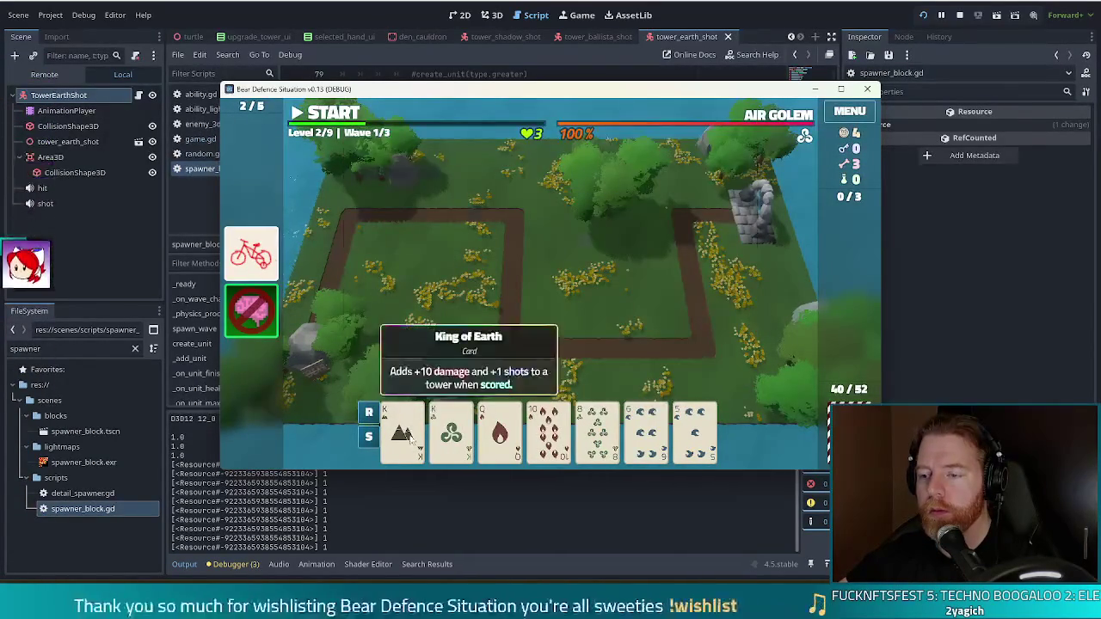
left_click(403, 431)
left_click(452, 430)
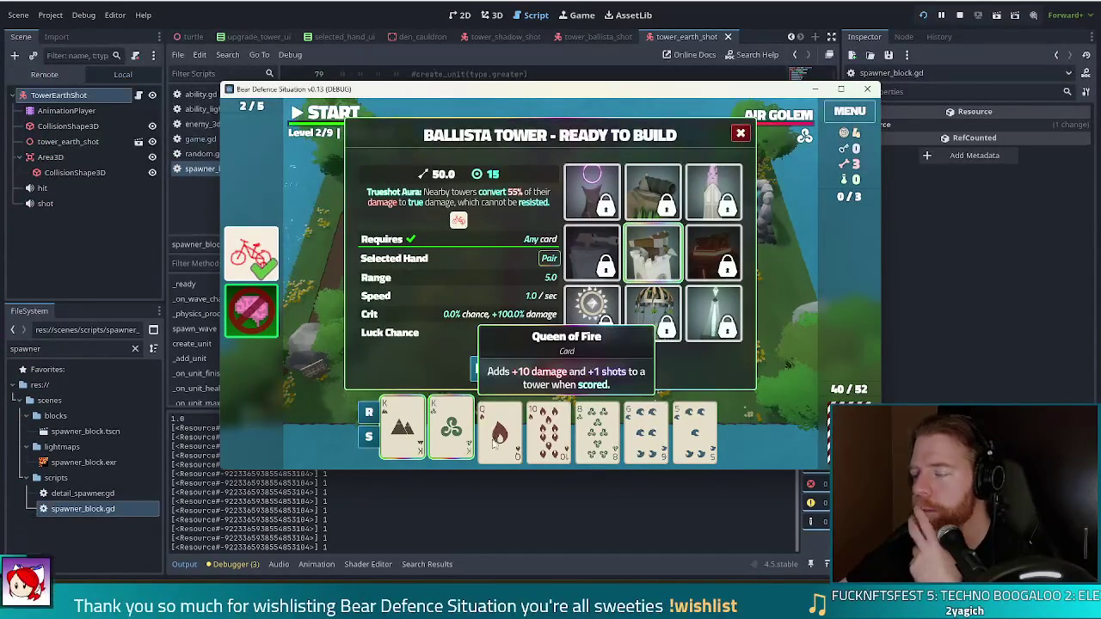
left_click(476, 2)
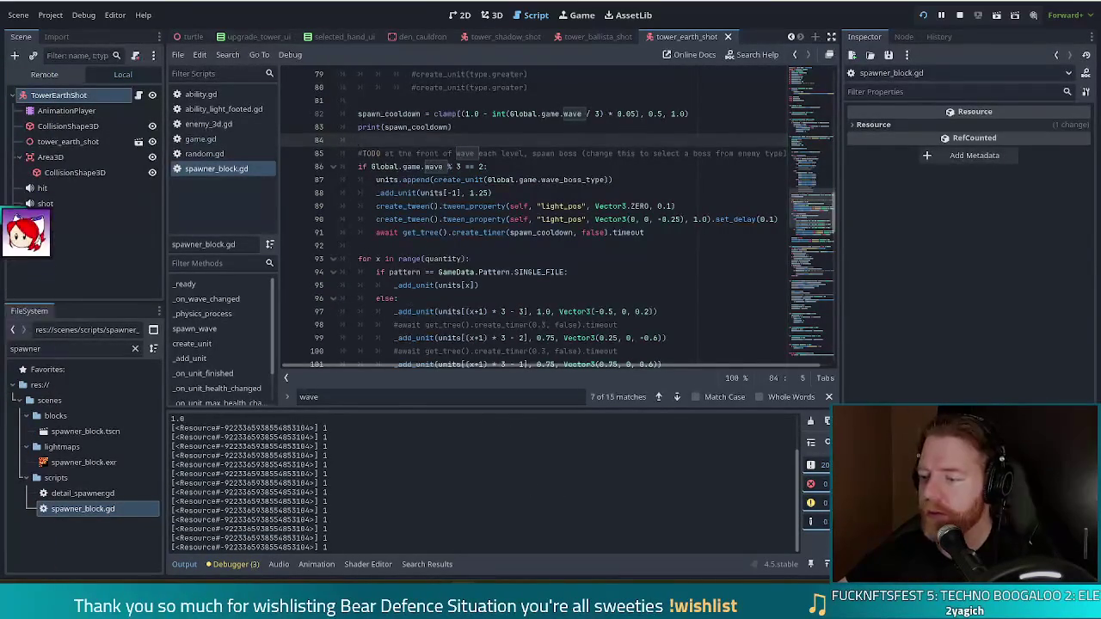
Step: Deselect the Kings and discard the 5 of Water, 8 of Clubs and 6 of Water
key("alt+Tab")
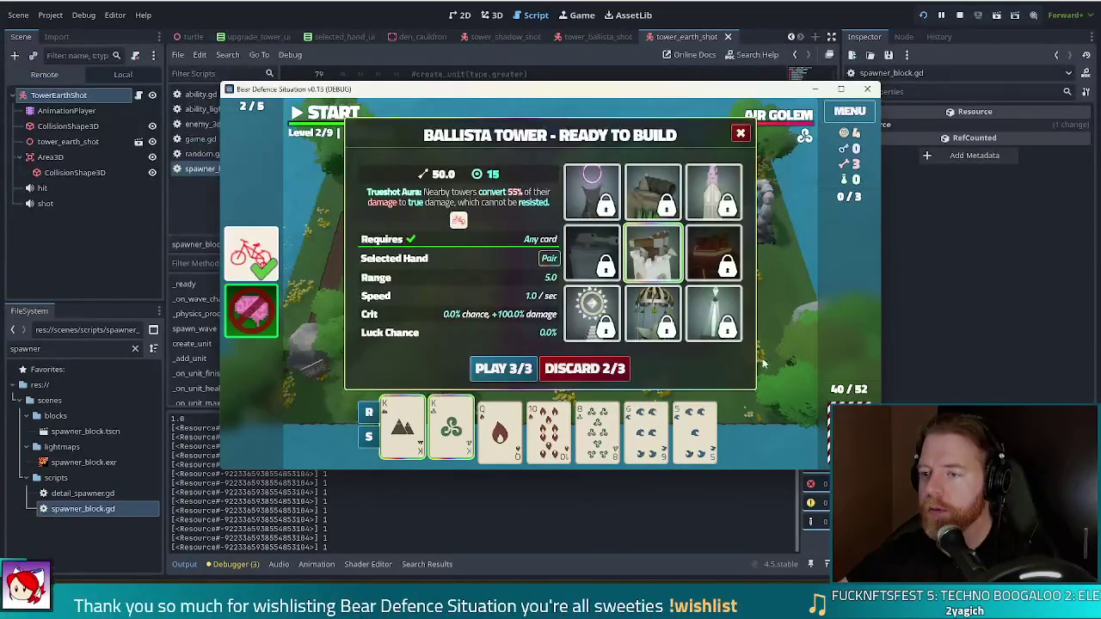
left_click(451, 428)
left_click(402, 428)
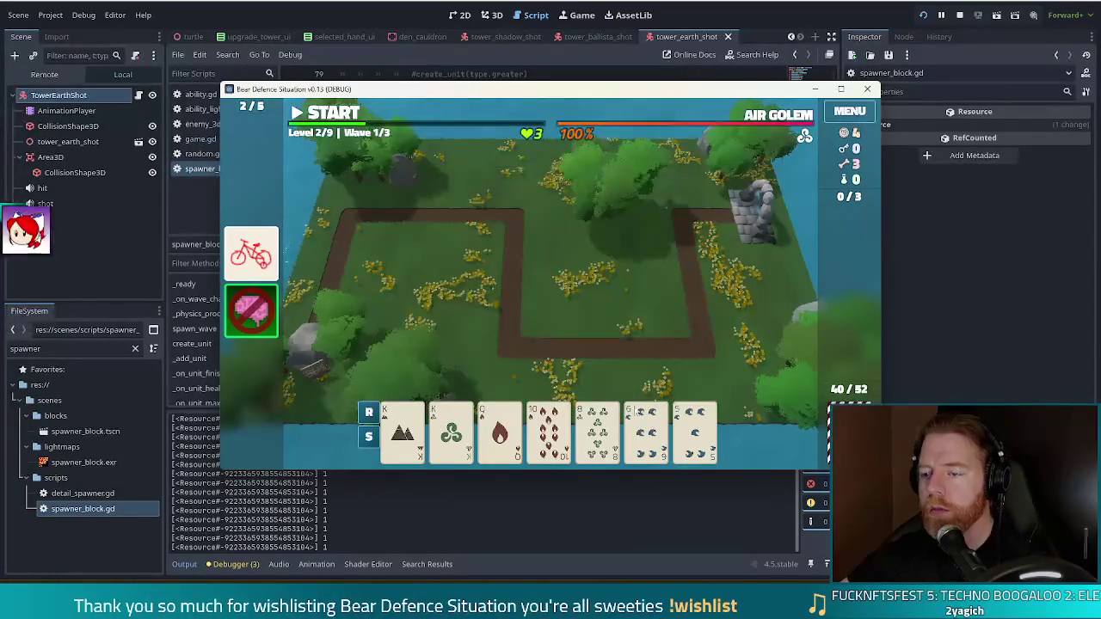
left_click(695, 428)
left_click(654, 428)
left_click(598, 427)
key("d")
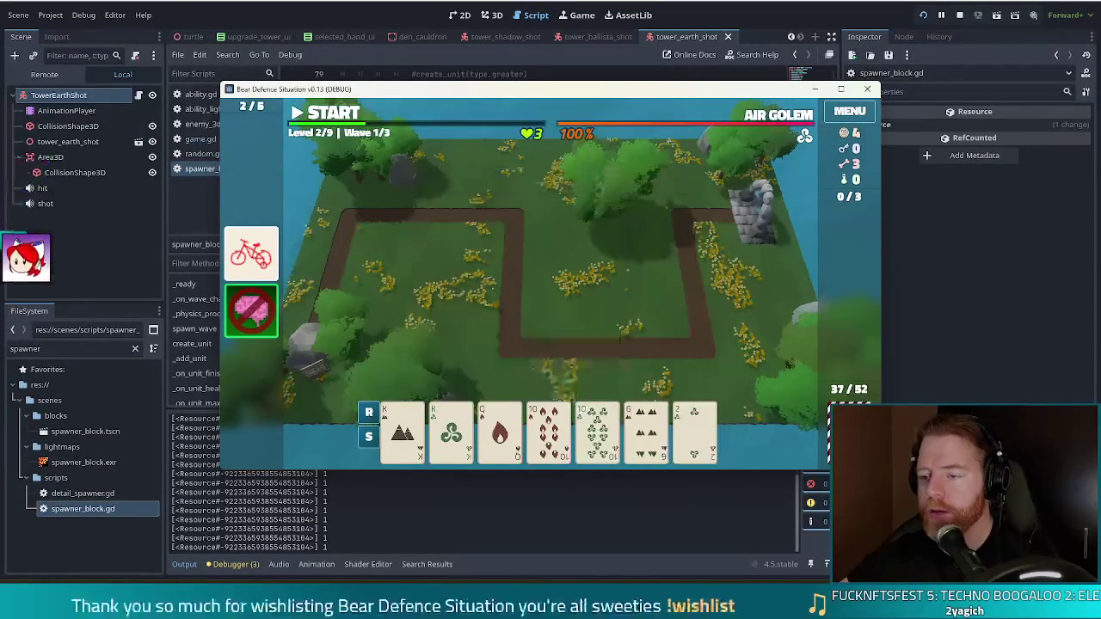
Step: Build a Ballista from a Two Pair hand and place it on the map
left_click(550, 430)
left_click(598, 430)
left_click(451, 430)
left_click(402, 430)
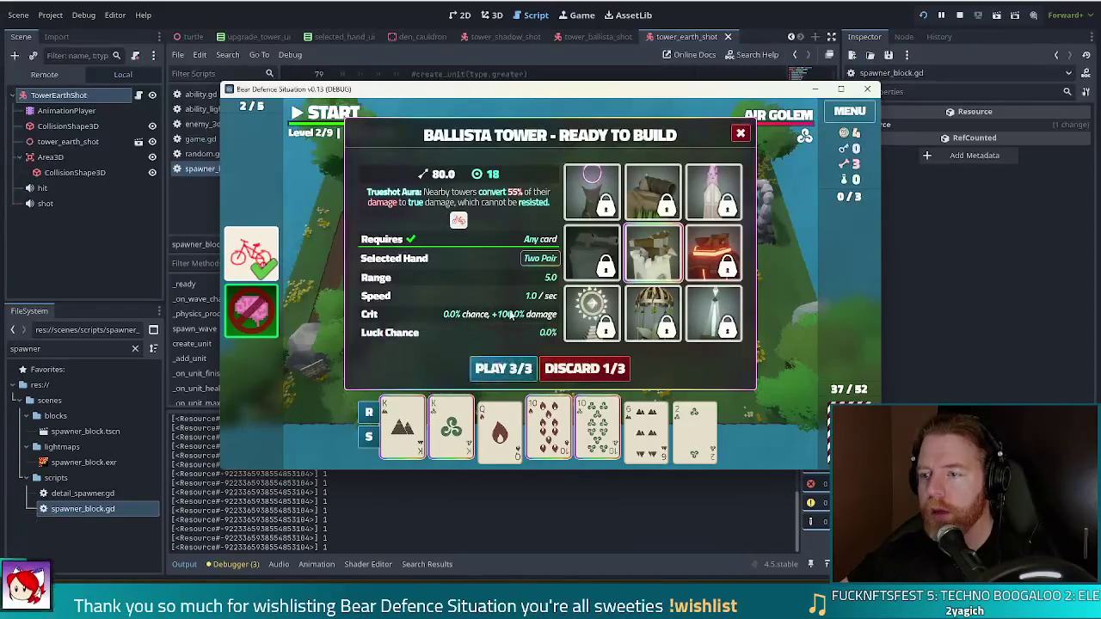
mouse_move(252, 320)
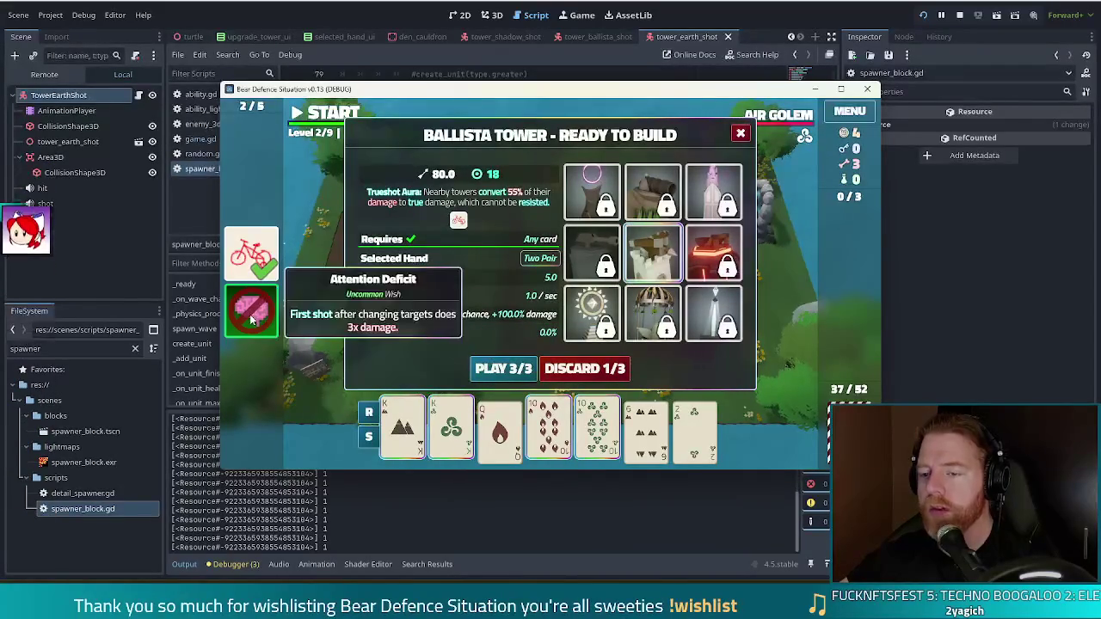
left_click(504, 369)
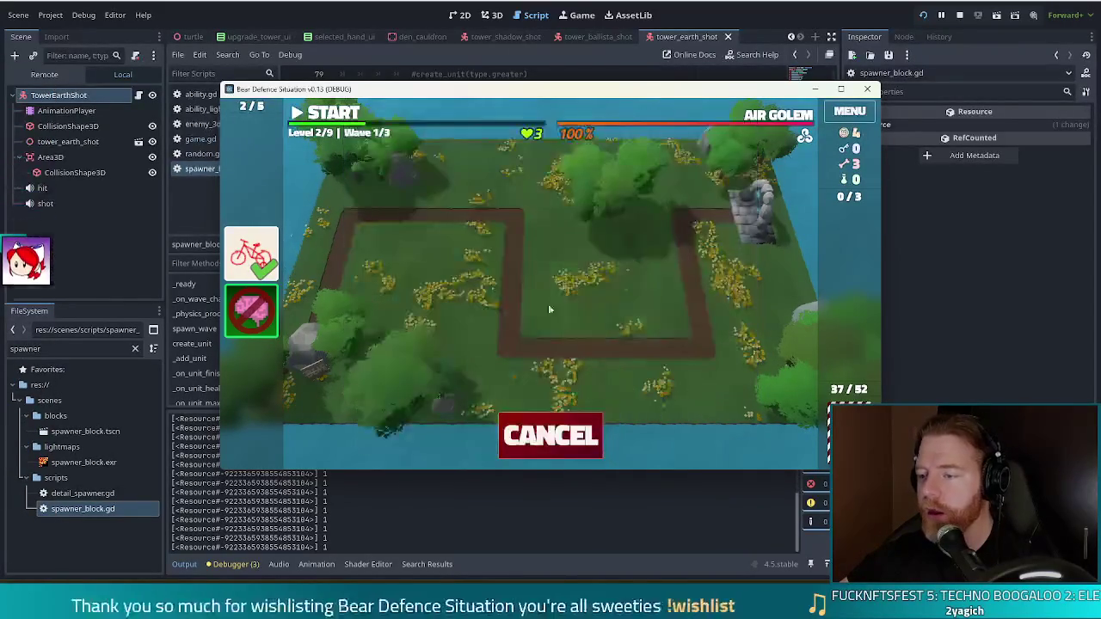
left_click(653, 305)
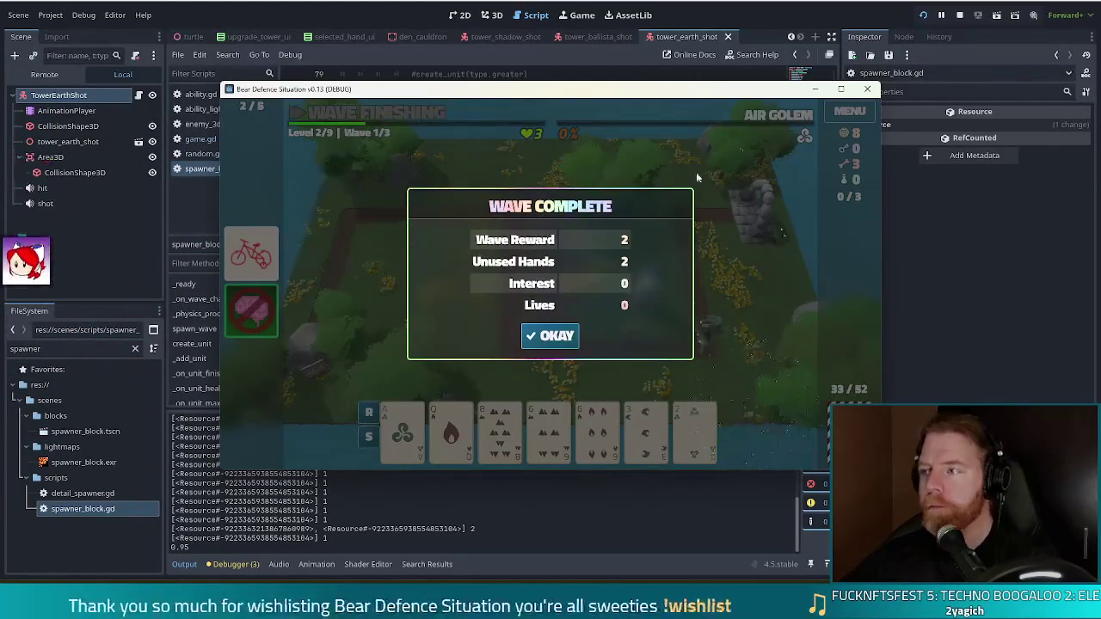
Step: Stop the game, change the line 82 clamp step from 0.05 to 0.5, and relaunch
left_click(959, 14)
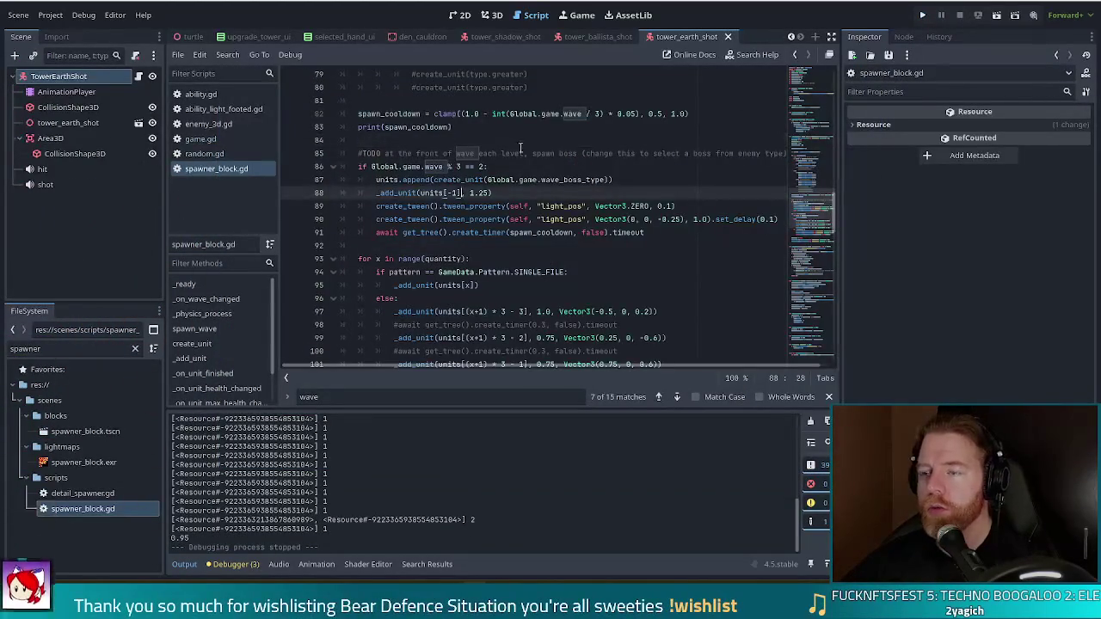
left_click(630, 113)
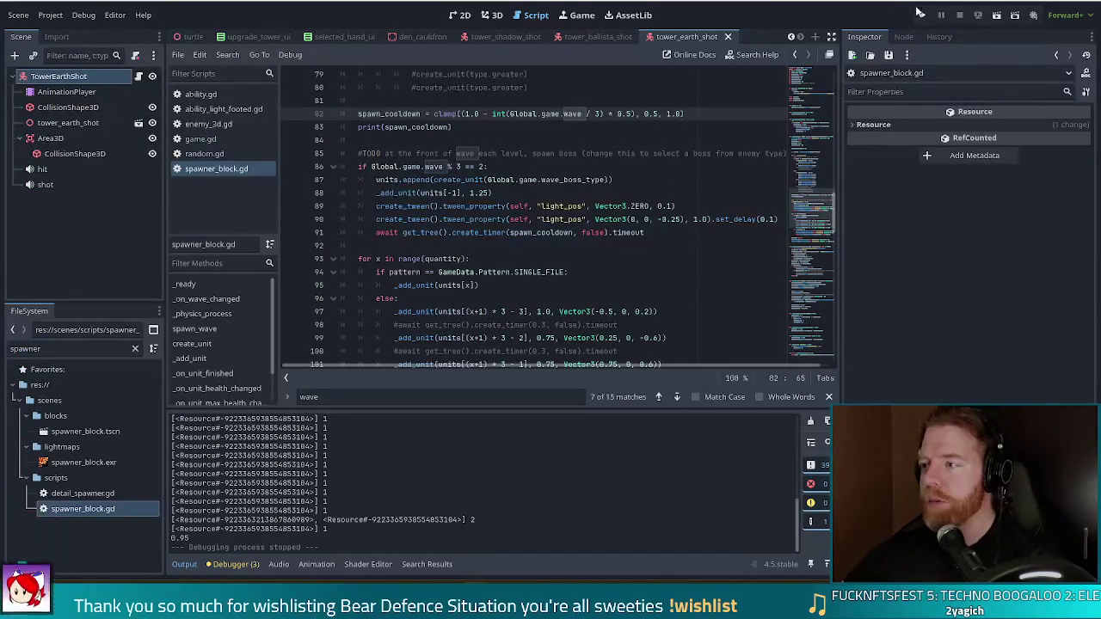
left_click(923, 16)
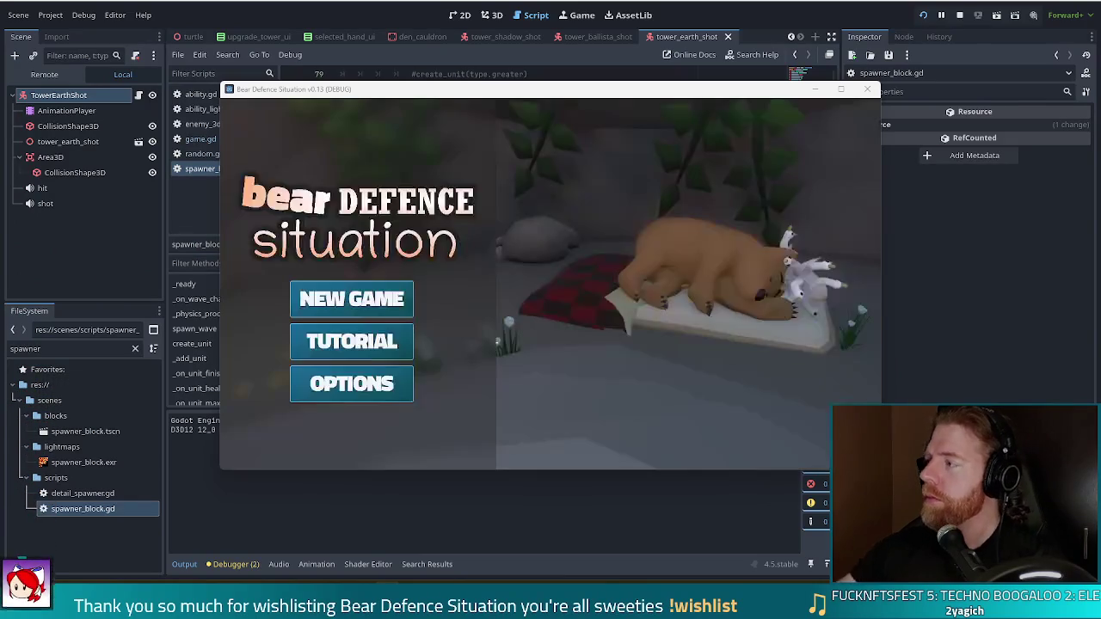
Step: Start a new game and take the Training Wheels wish from the Wishing Well
left_click(385, 307)
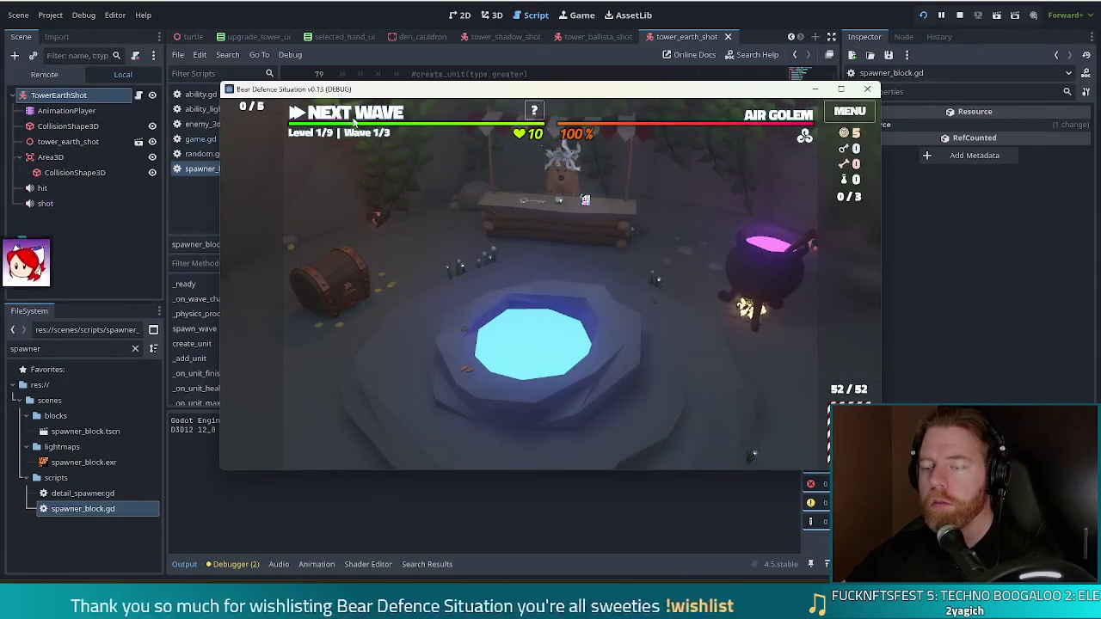
left_click(618, 317)
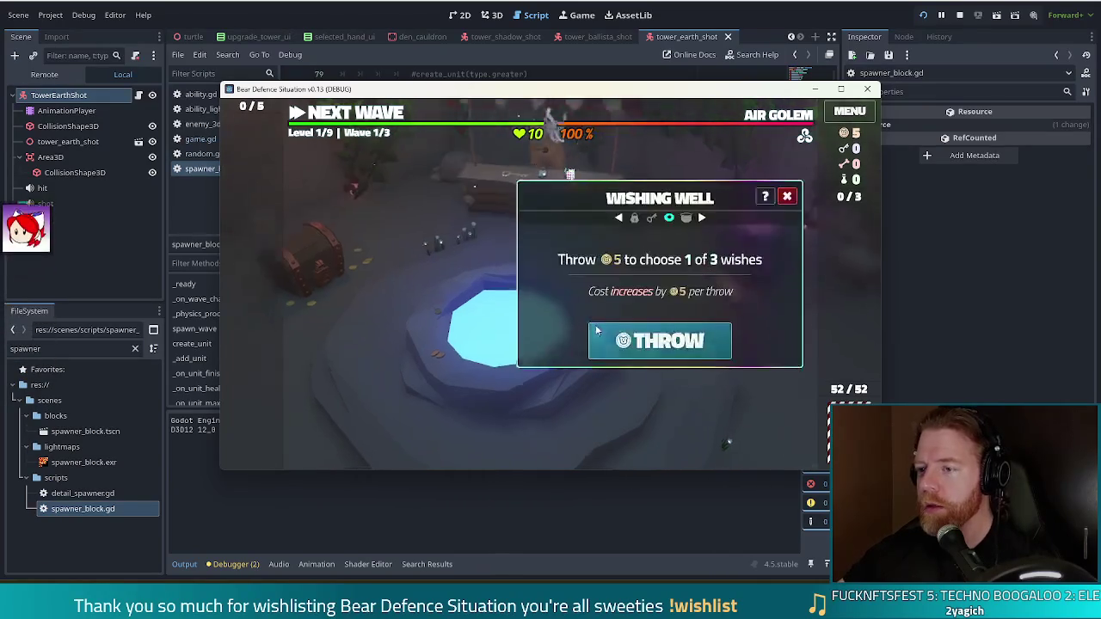
left_click(596, 327)
left_click(618, 368)
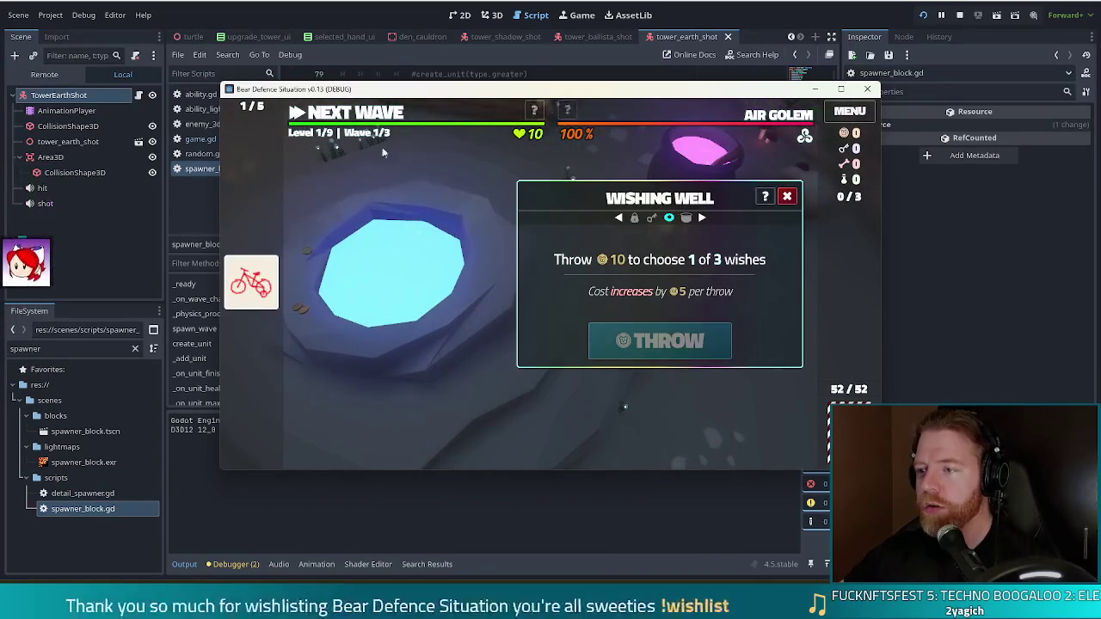
Step: Back on the level map, select two 8s to form a Pair
left_click(424, 167)
left_click(598, 434)
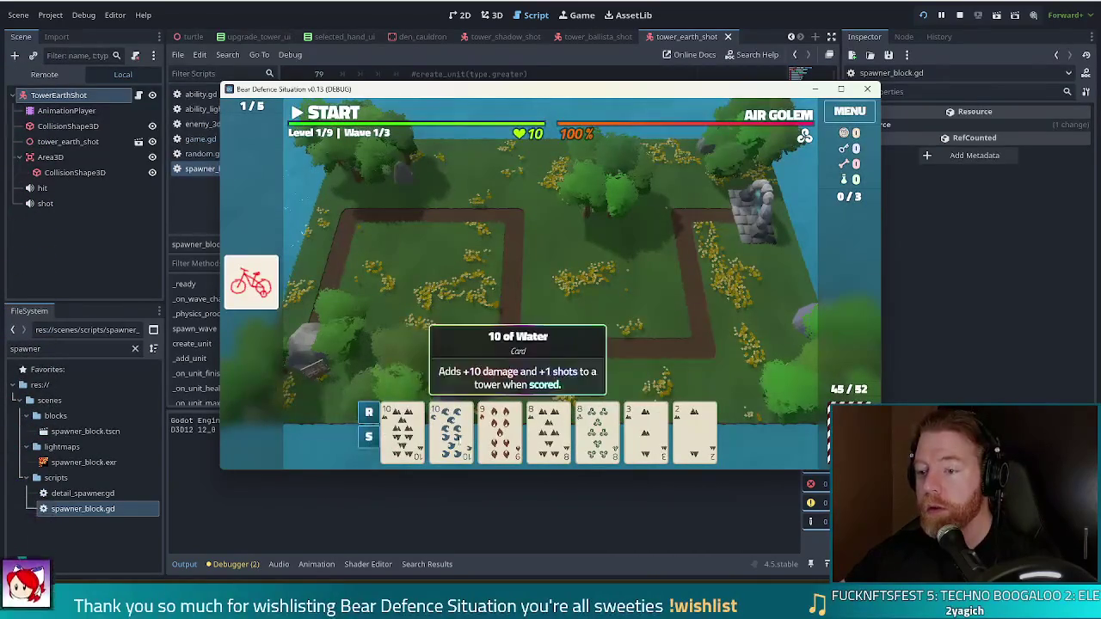
left_click(549, 435)
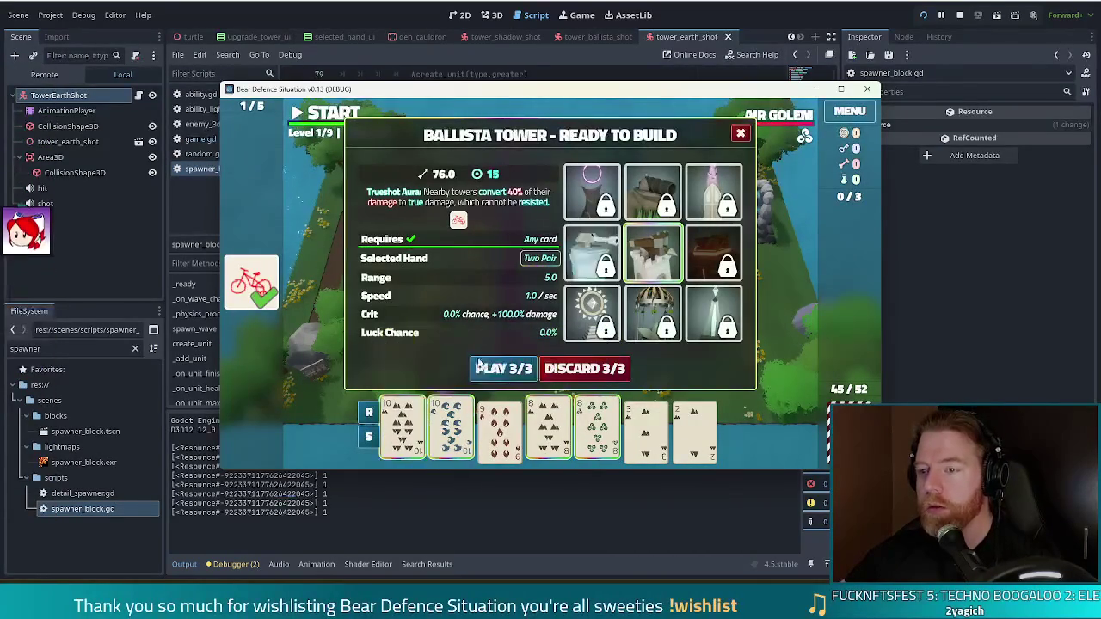
Step: Place the pair of 8s as a Ballista tower beside the path, then discard the pair of 2s
left_click(504, 368)
left_click(671, 312)
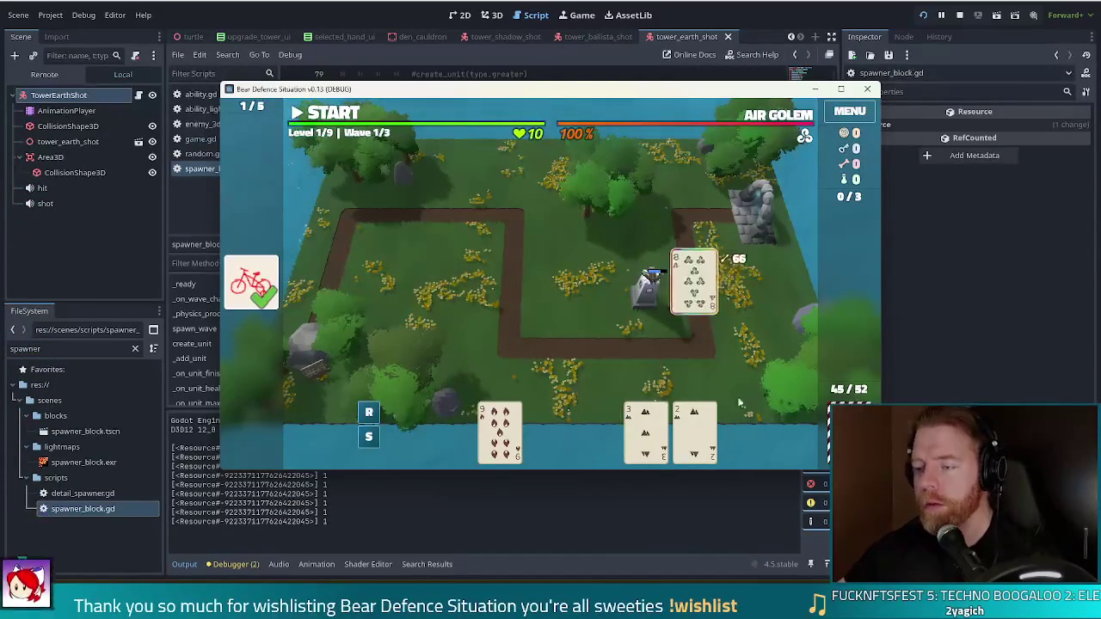
left_click(645, 430)
left_click(694, 430)
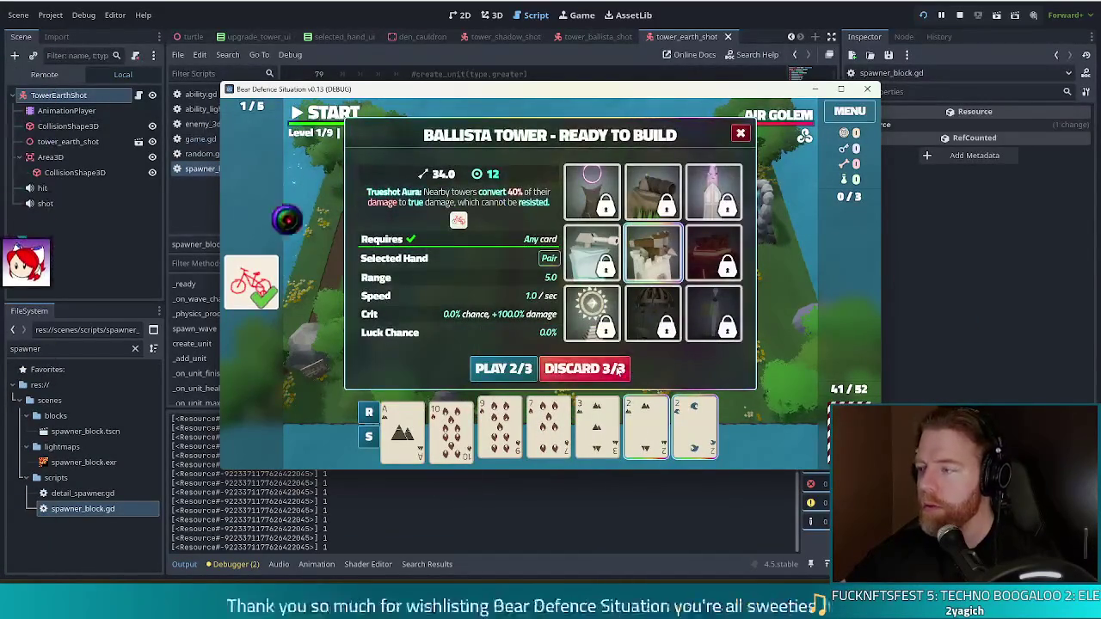
left_click(589, 370)
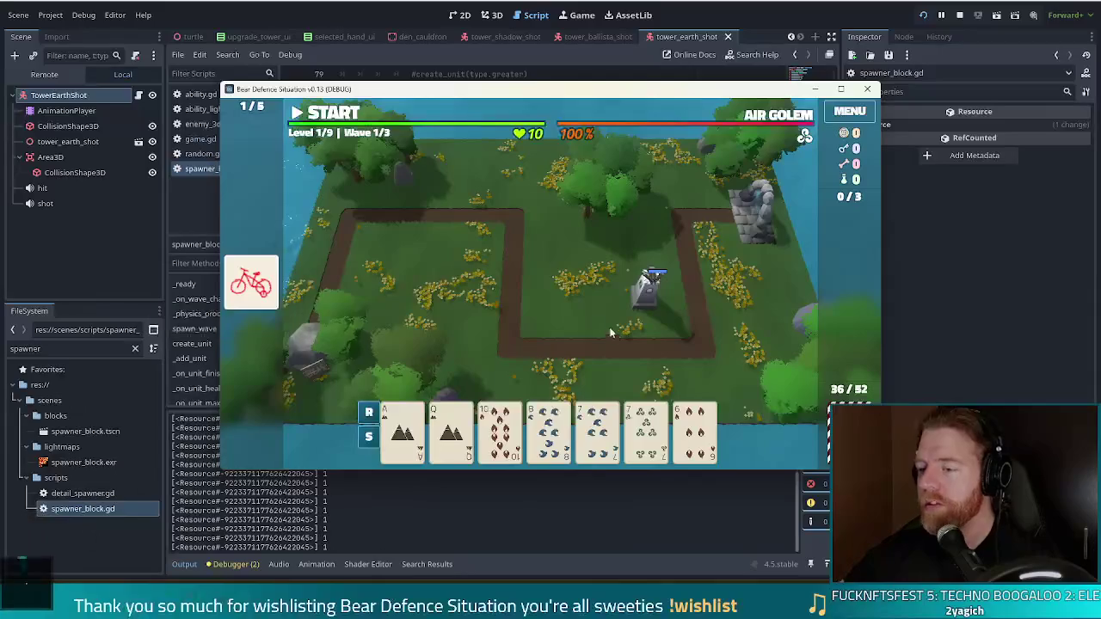
Step: Discard the 6 and 8 of Water, then the 6 of Water and 4, for new cards
left_click(694, 430)
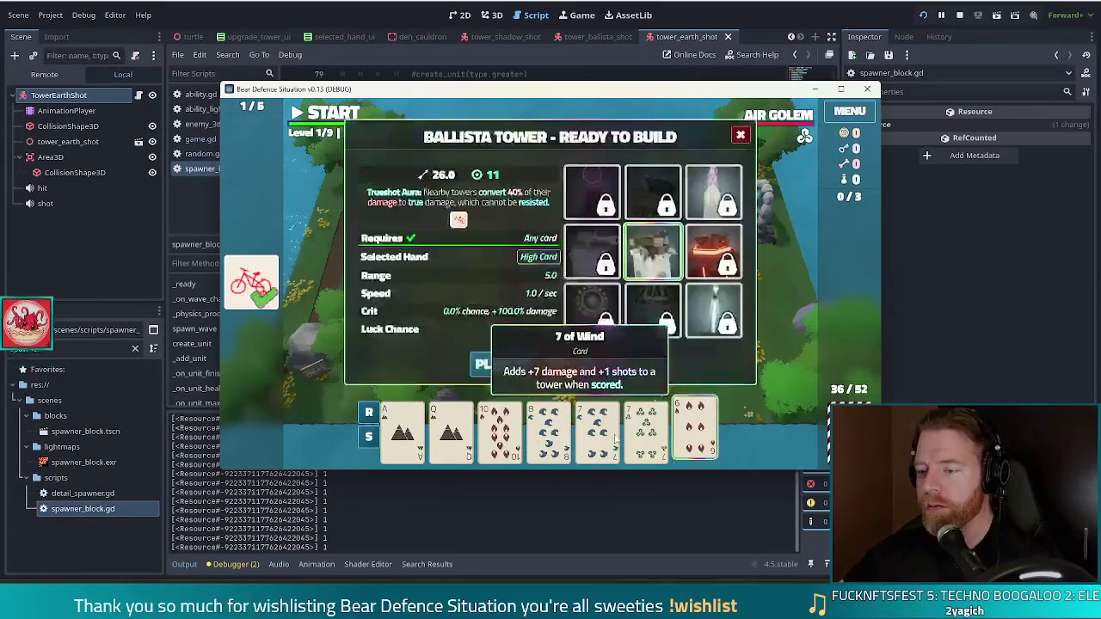
left_click(545, 428)
left_click(592, 371)
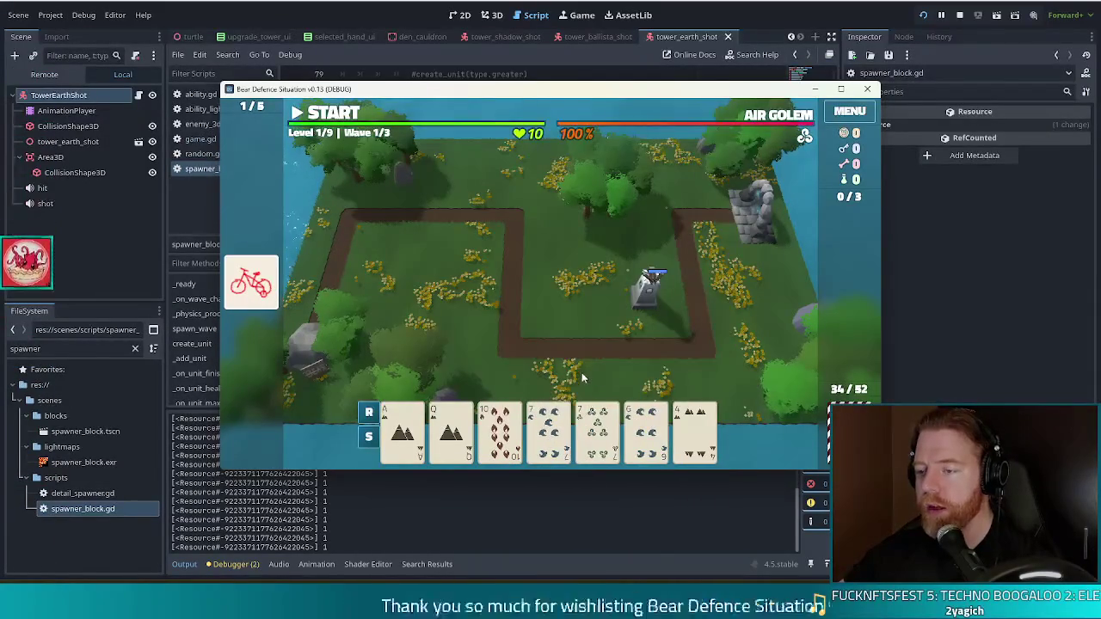
left_click(654, 438)
left_click(695, 430)
left_click(586, 369)
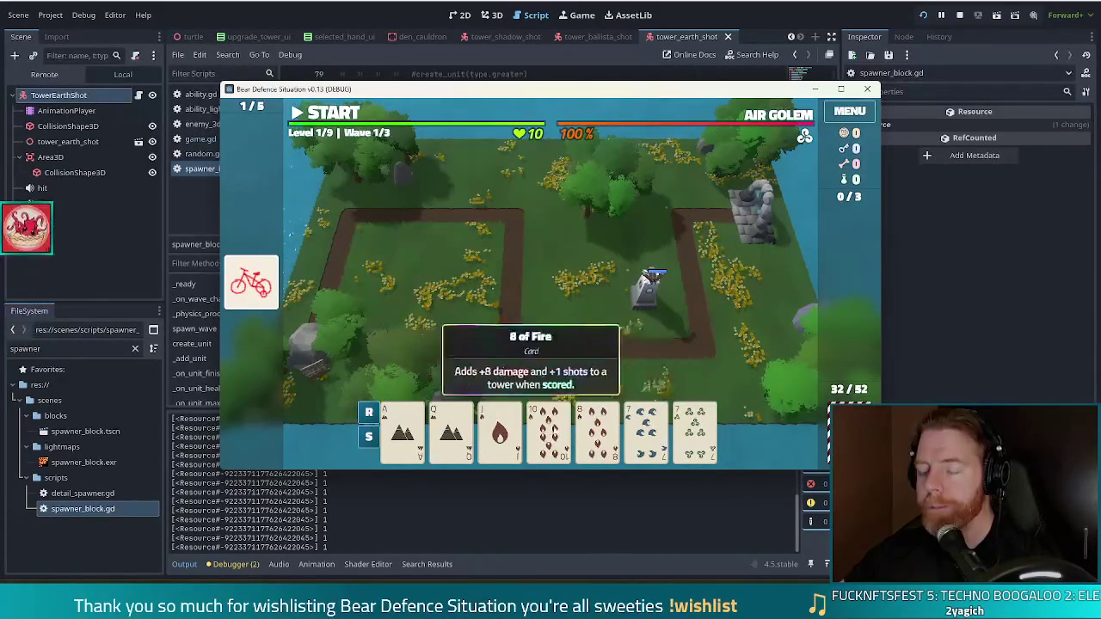
Step: Build a second Ballista tower on the map from a pair of 7s
left_click(645, 430)
left_click(696, 430)
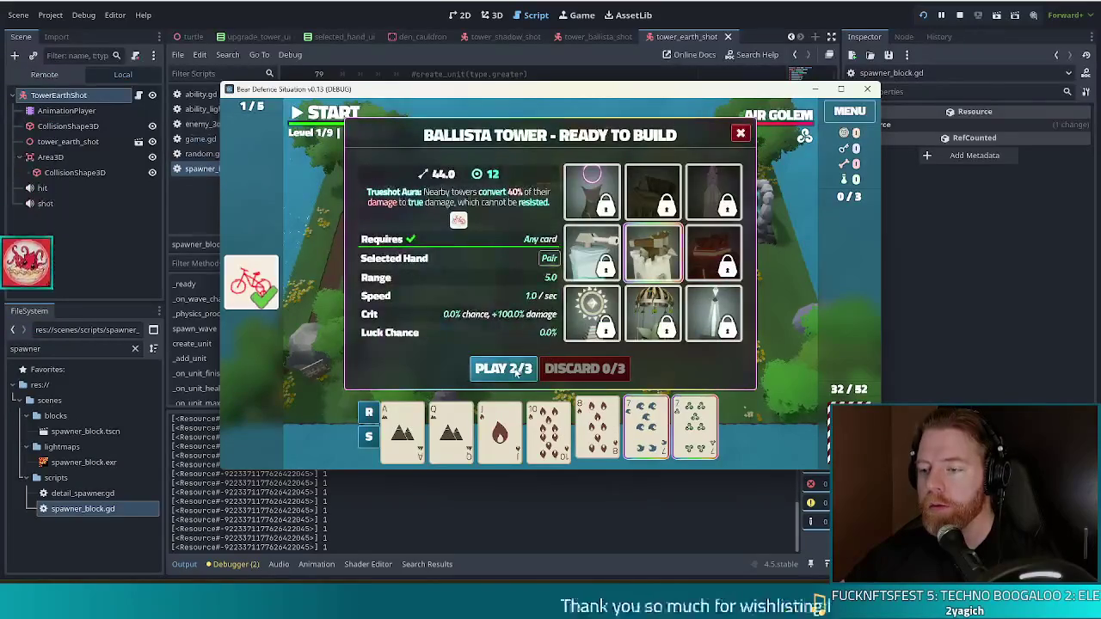
left_click(503, 368)
left_click(563, 294)
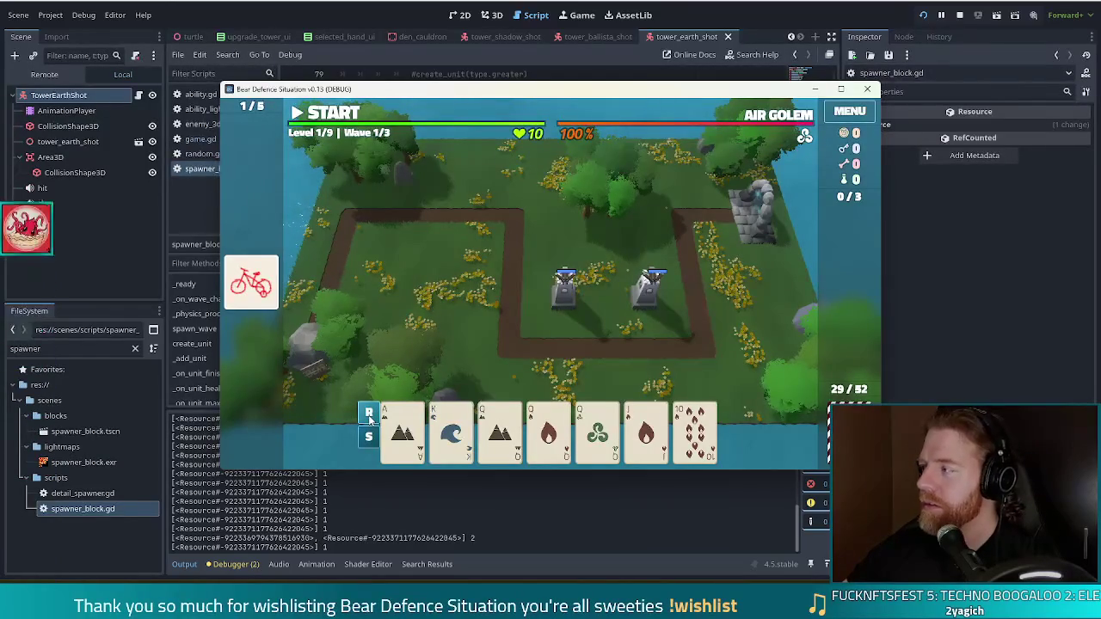
Step: Build a third Ballista tower from three Queens (Earth, Fire and a third)
left_click(500, 430)
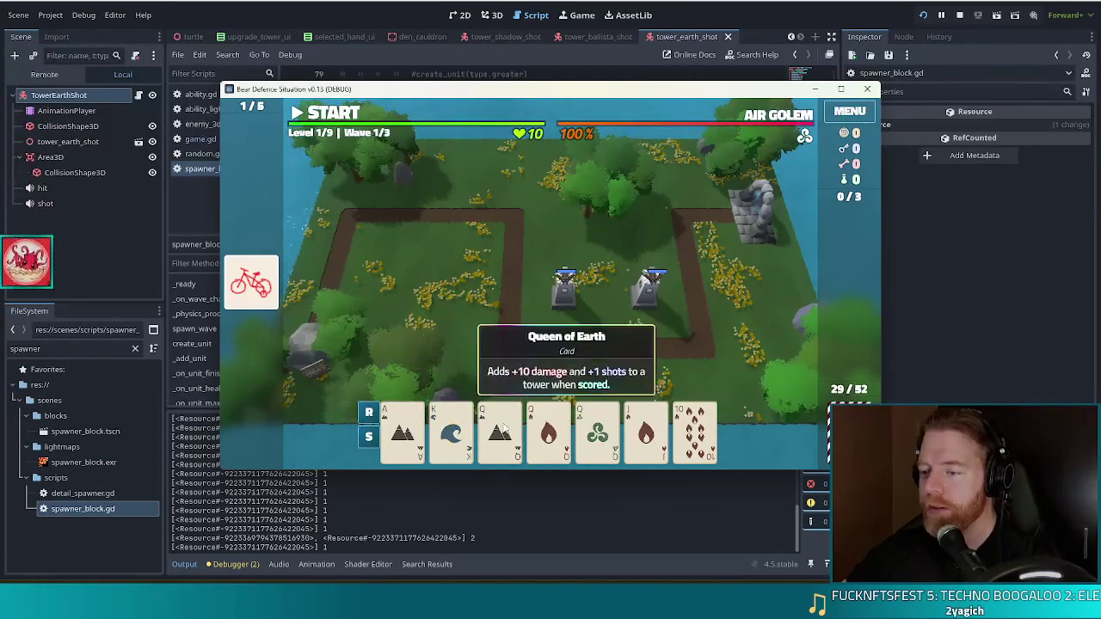
left_click(548, 430)
left_click(597, 430)
left_click(505, 370)
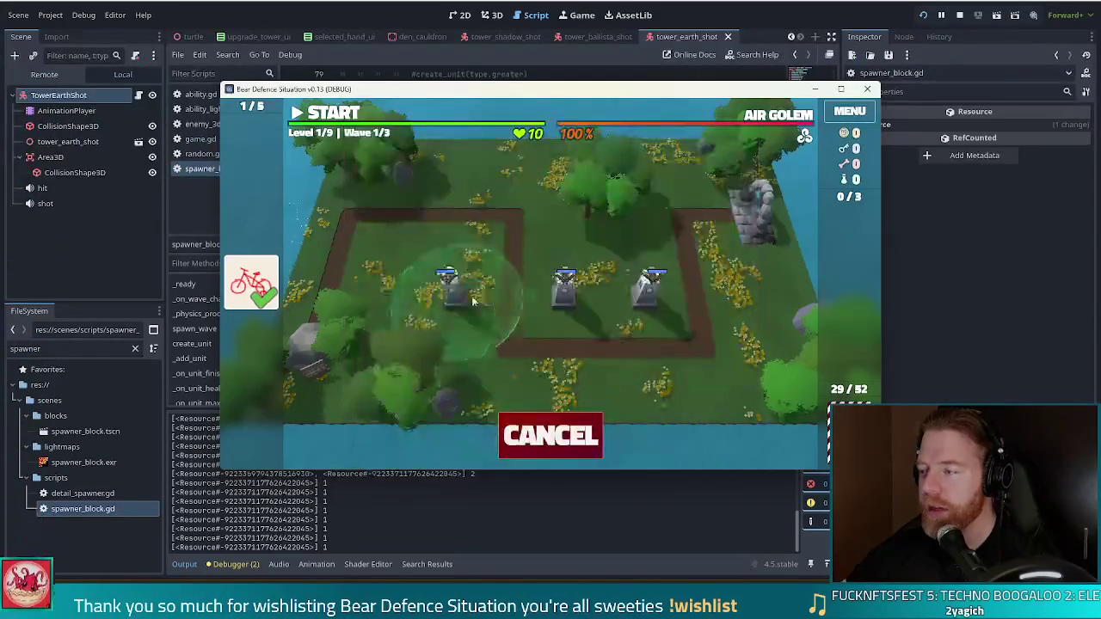
left_click(669, 317)
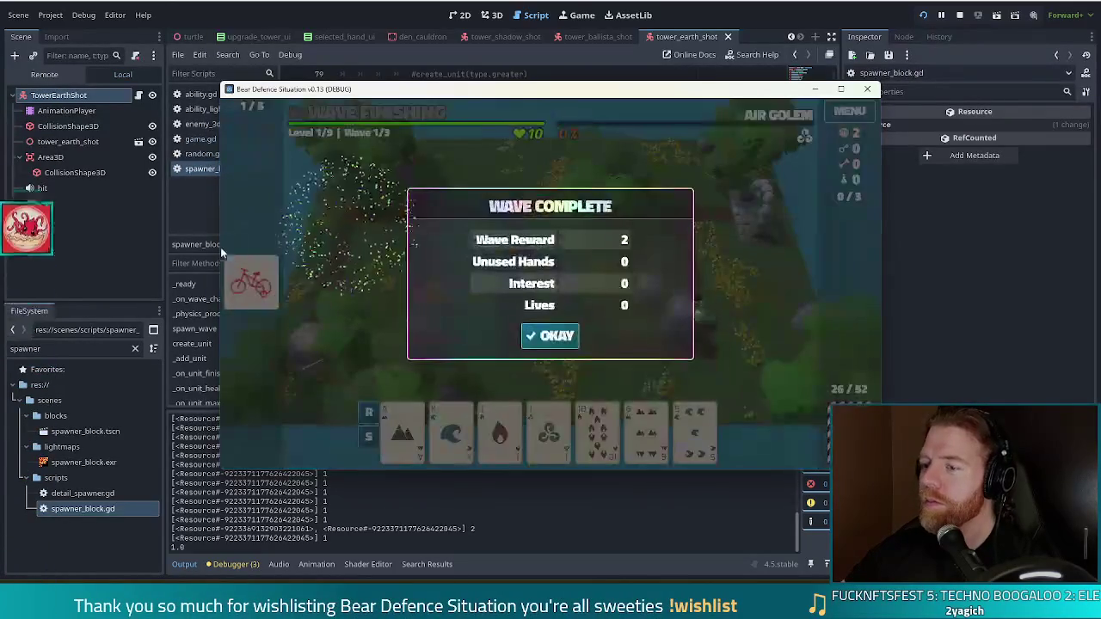
Step: Dismiss the wave 1 results, start wave 2, and dismiss its results
left_click(538, 339)
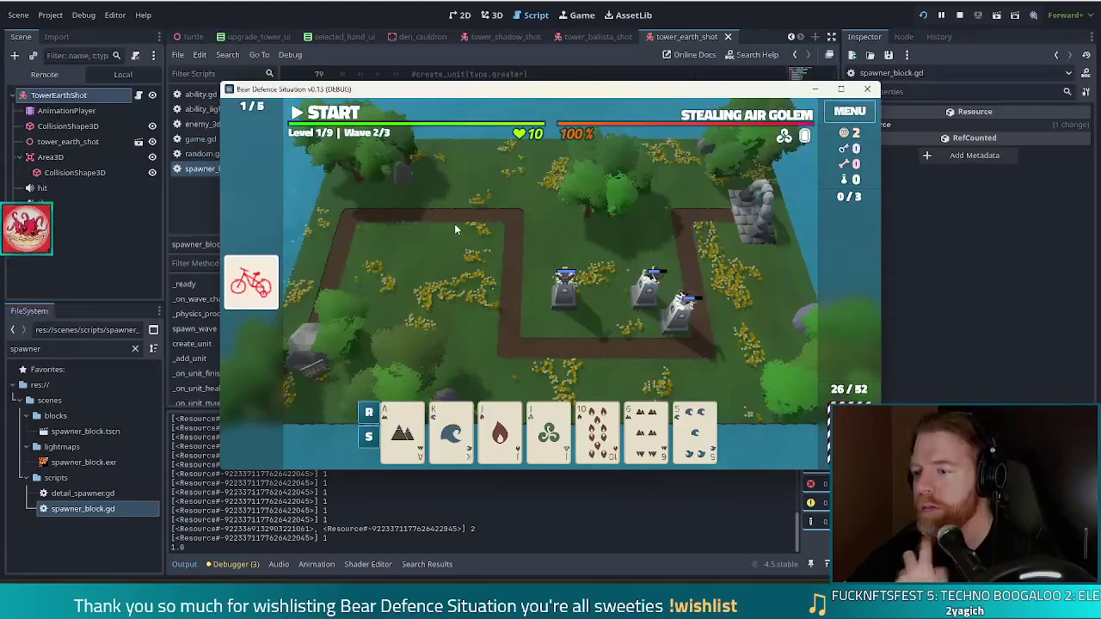
key("space")
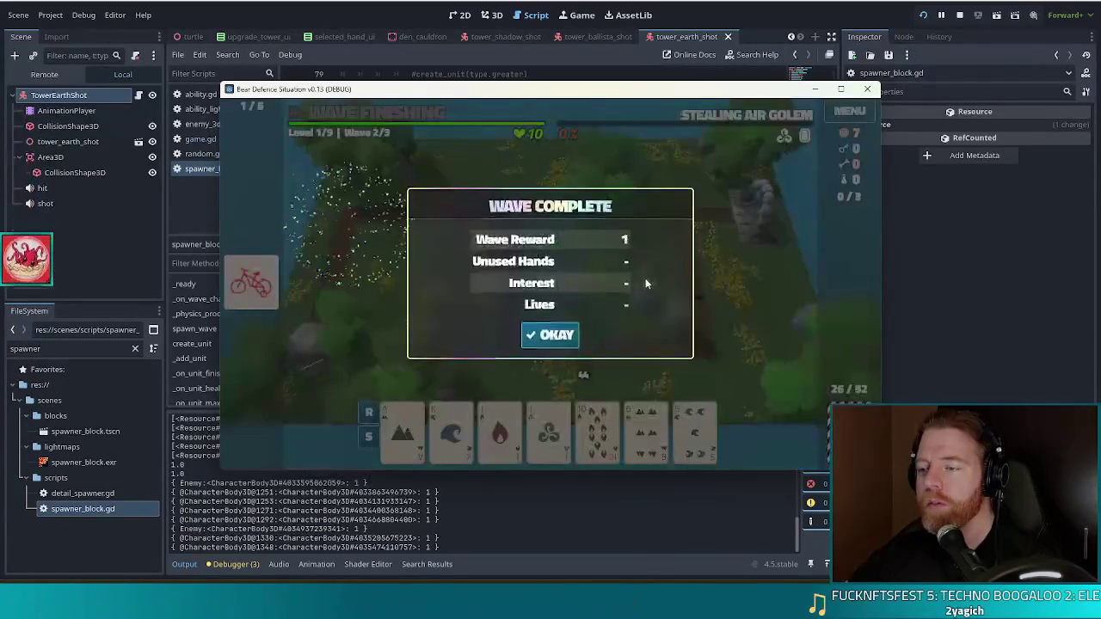
left_click(568, 334)
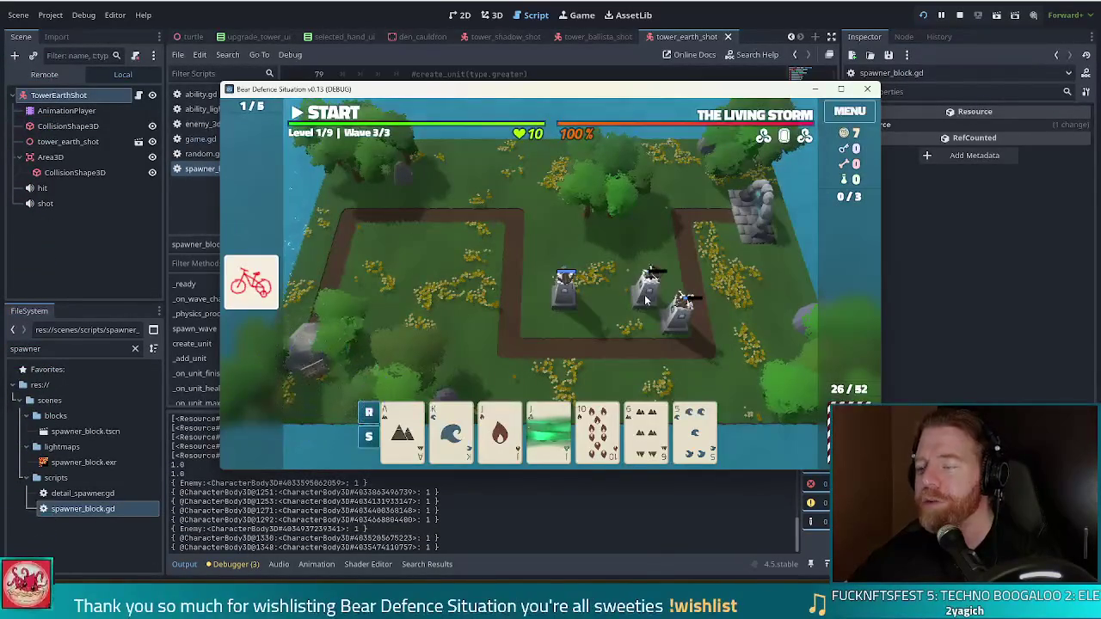
Step: Inspect a placed Ballista tower's stats, then close and deselect it
left_click(646, 300)
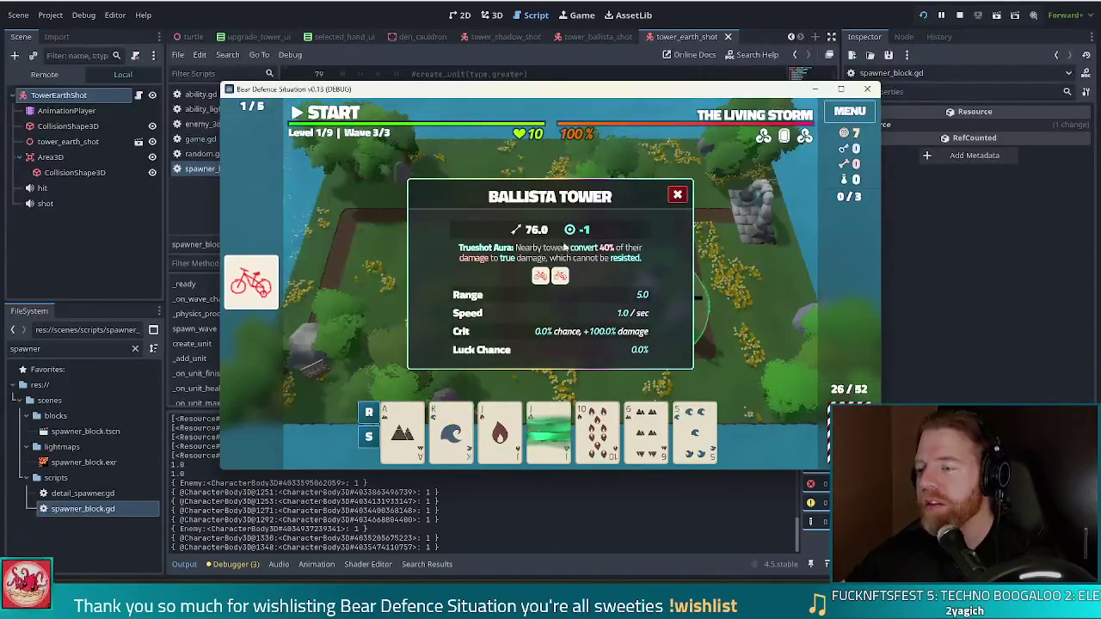
left_click(678, 196)
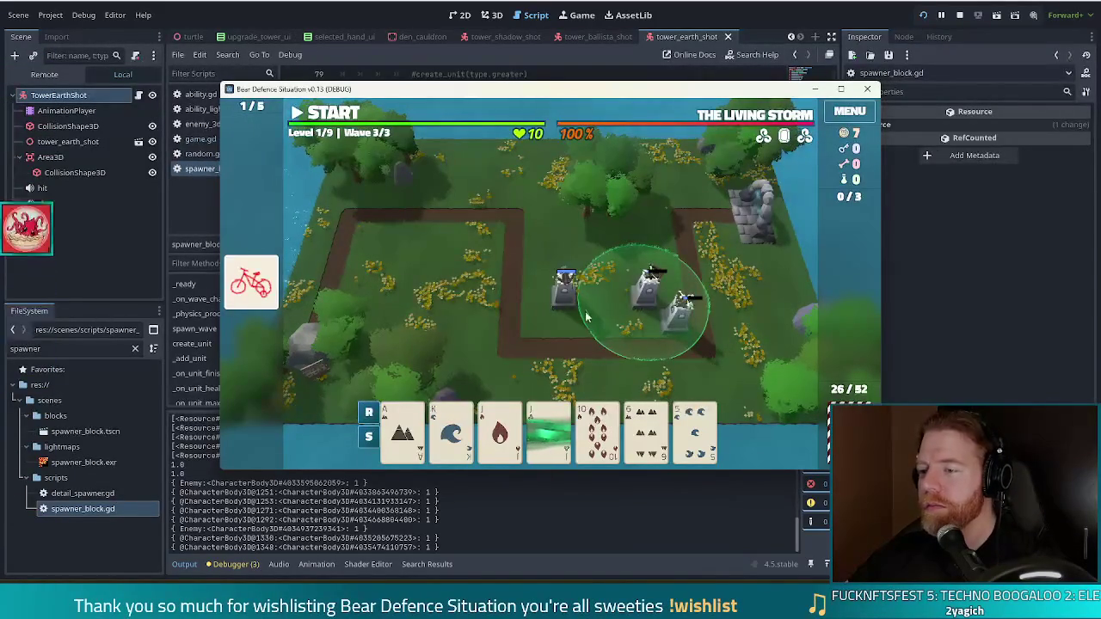
left_click(574, 335)
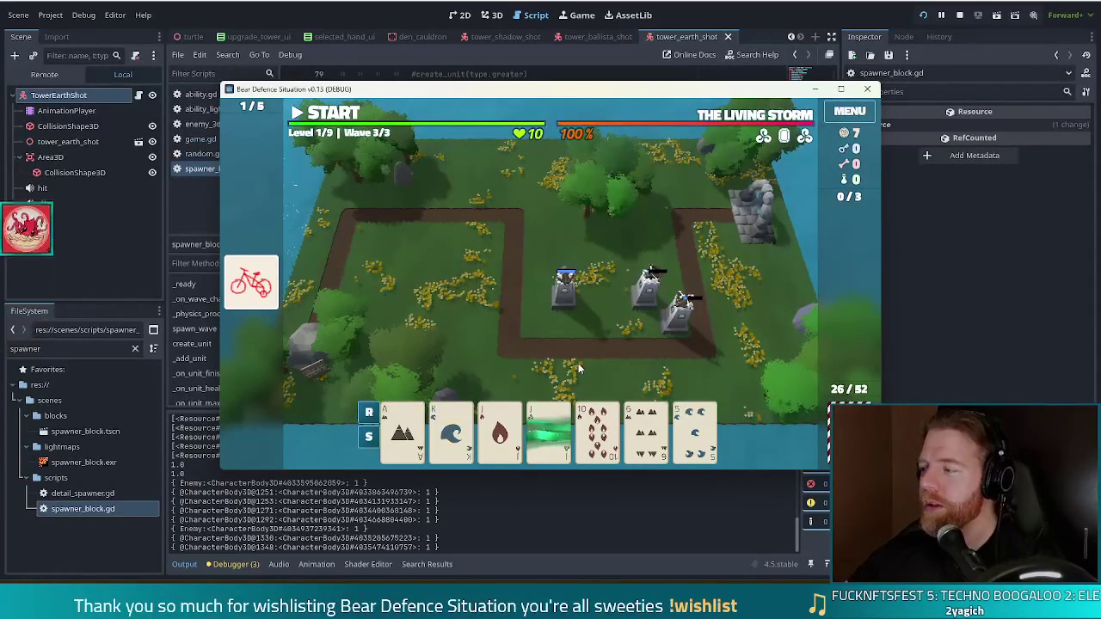
Step: Discard the 6, the 9 of Wind and the 5 of Wind for new cards
mouse_move(555, 437)
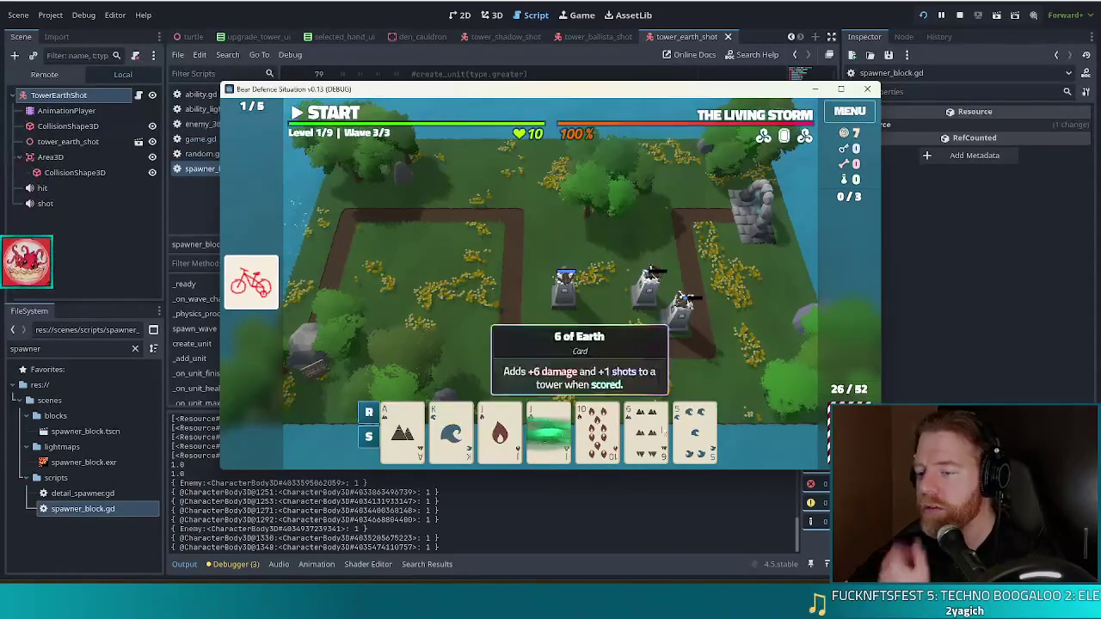
left_click(647, 430)
left_click(625, 370)
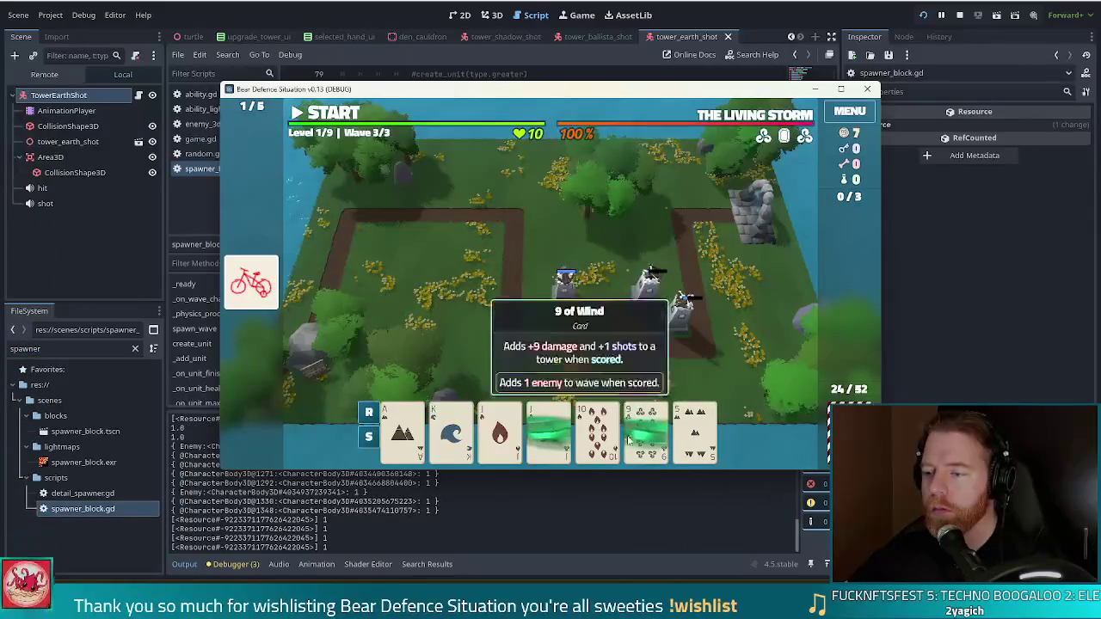
left_click(647, 430)
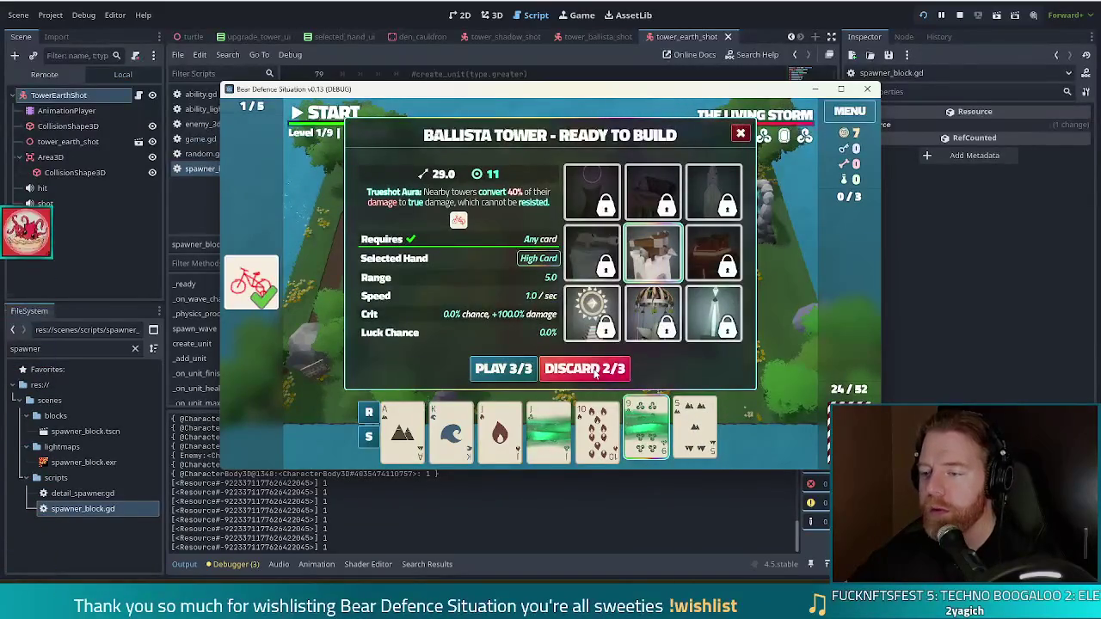
left_click(594, 370)
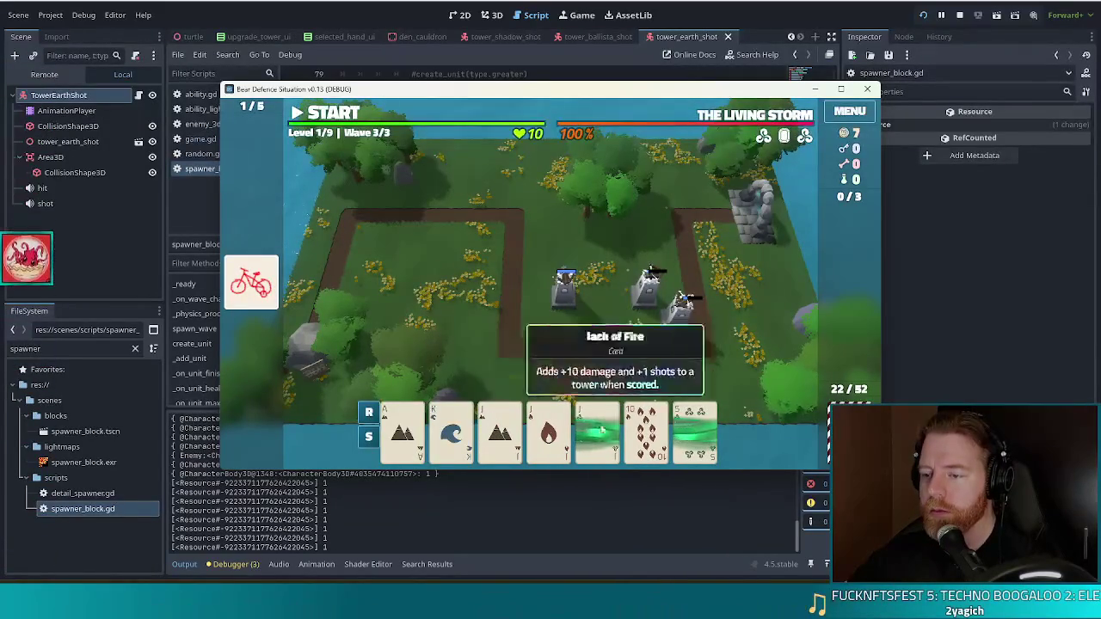
left_click(696, 430)
left_click(585, 368)
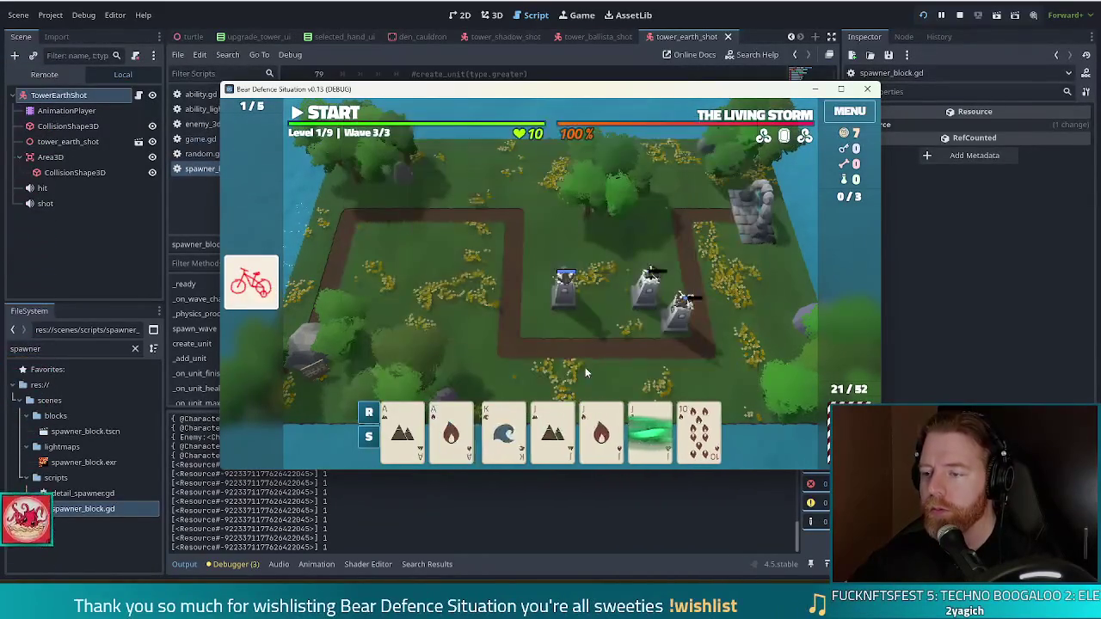
Step: Build a fourth Ballista tower from three Jacks, then return to the editor after wave 3
left_click(548, 430)
left_click(646, 430)
left_click(598, 430)
mouse_move(399, 430)
left_mouse_down()
mouse_move(590, 295)
mouse_move(651, 307)
mouse_move(602, 316)
left_mouse_up()
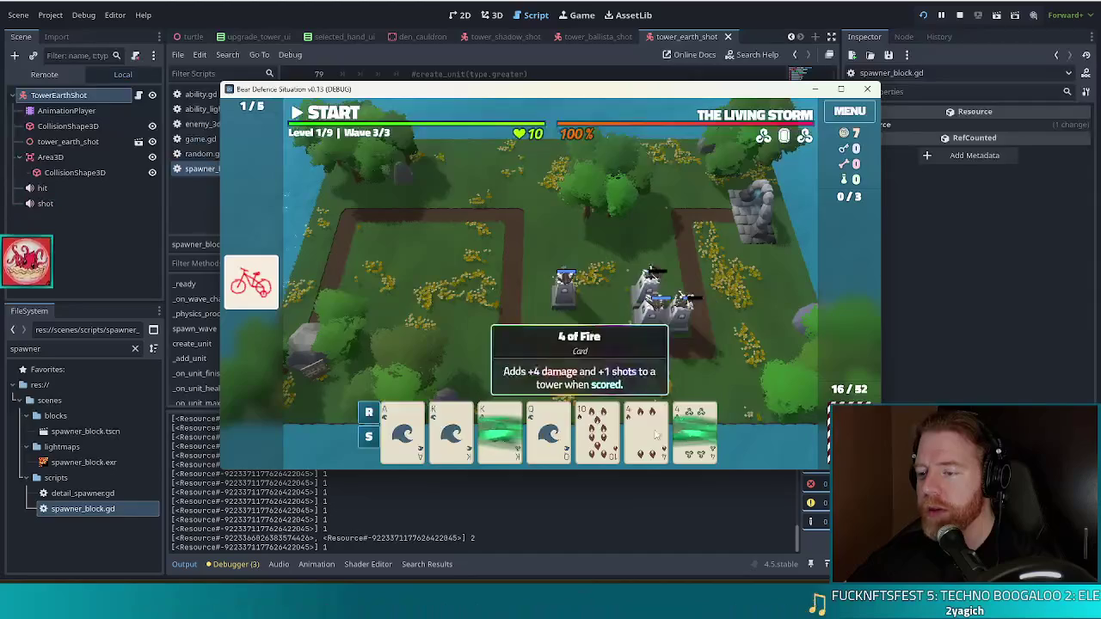
left_click(504, 369)
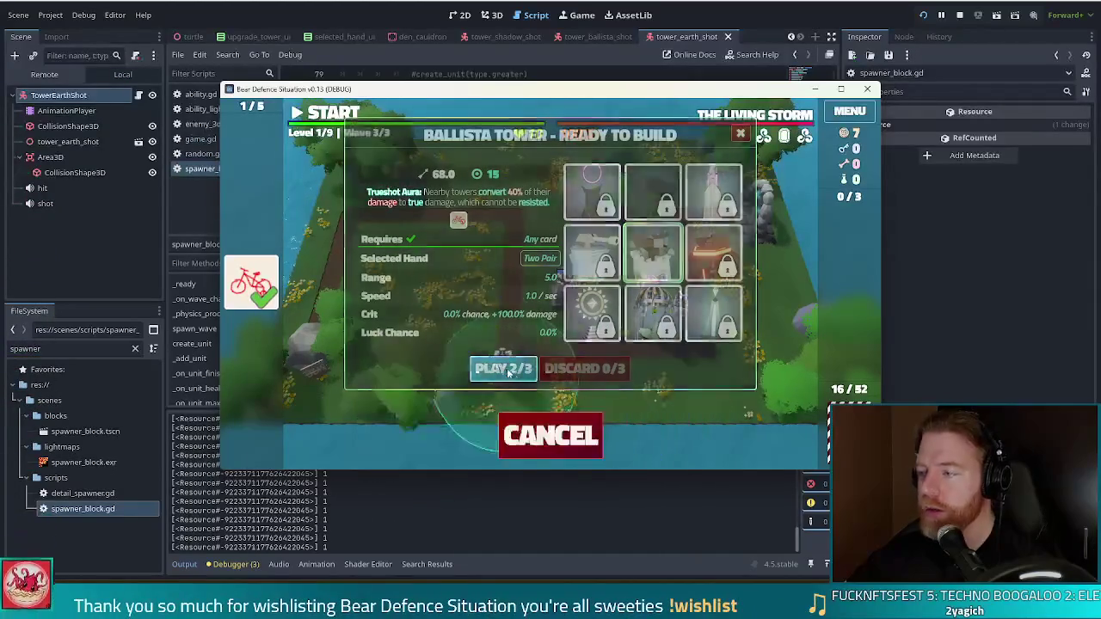
left_click(541, 332)
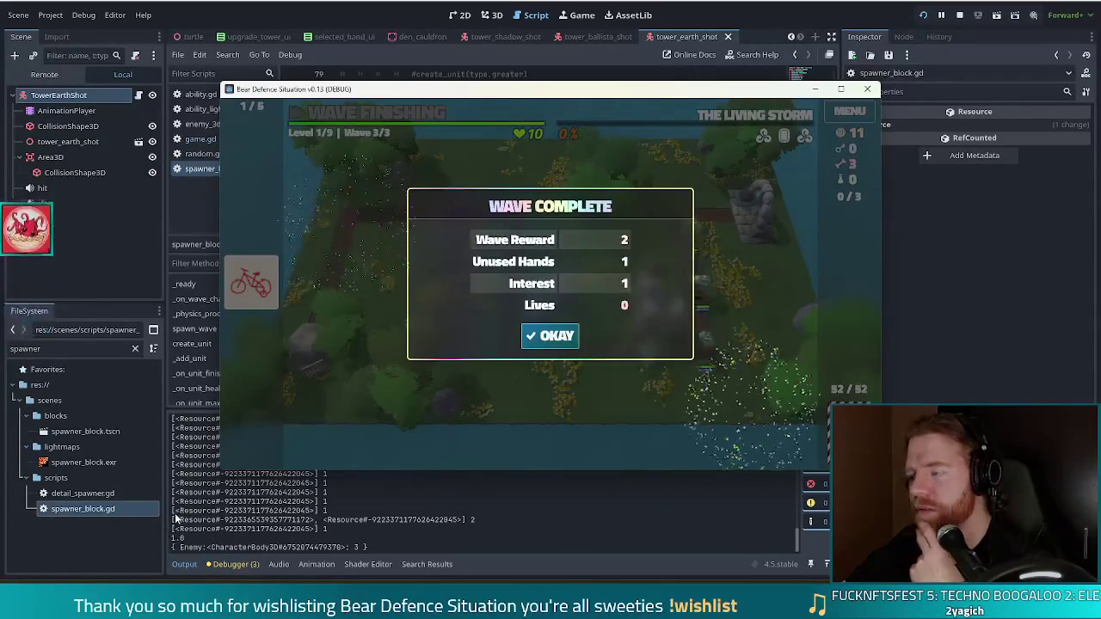
left_click(357, 512)
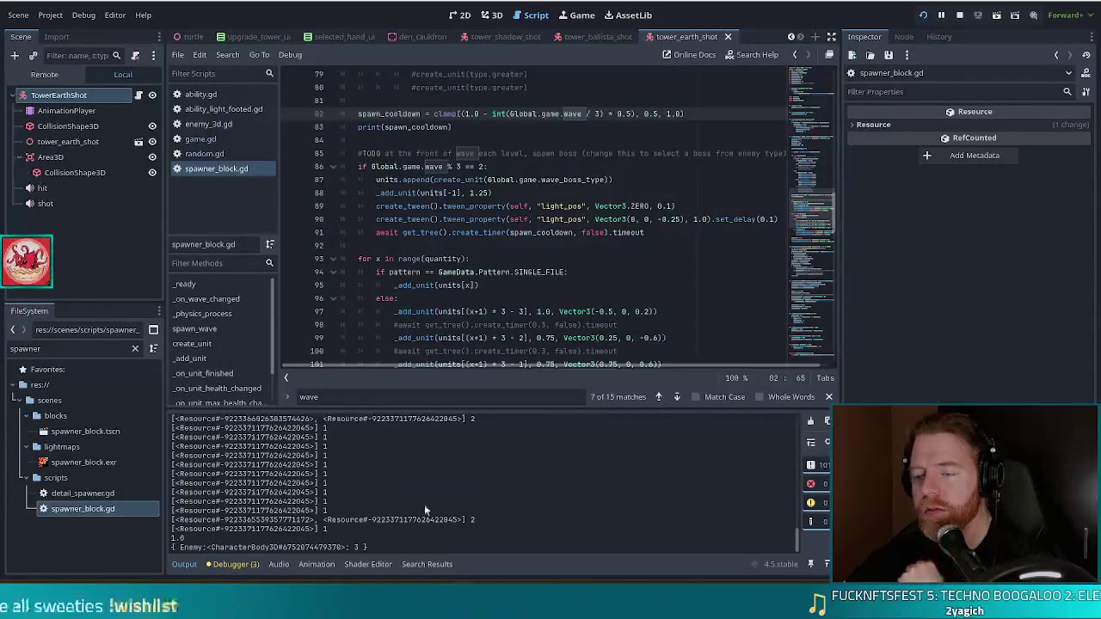
Step: Read the printed spawn_cooldown in Output, then return to the game's Ballista upgrade panel
left_click_drag(795, 524, 792, 400)
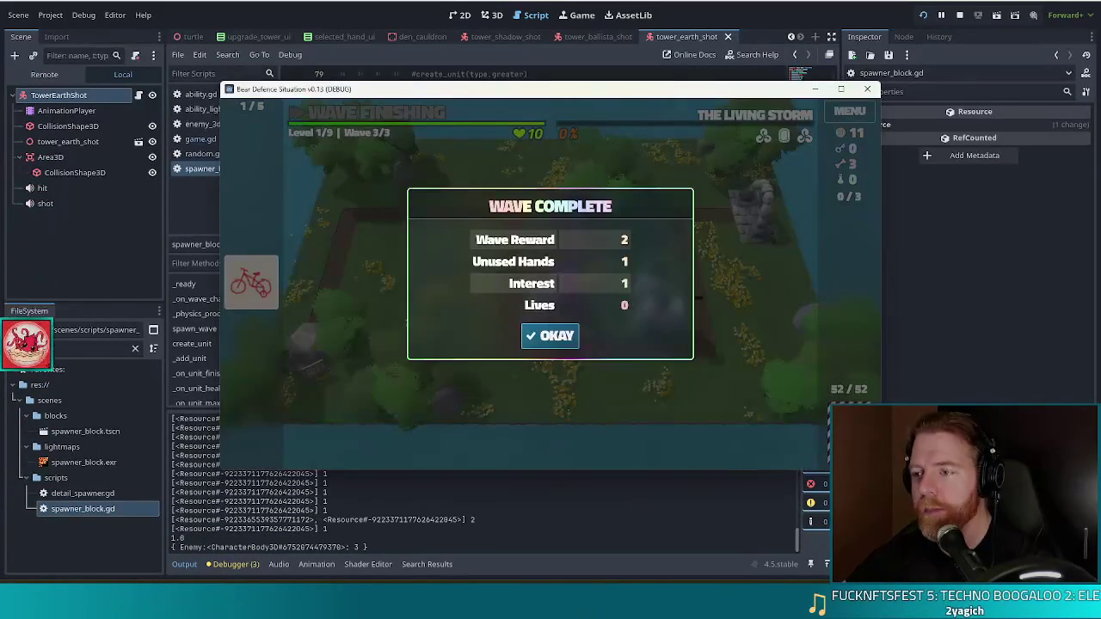
key("alt+Tab")
left_click(555, 337)
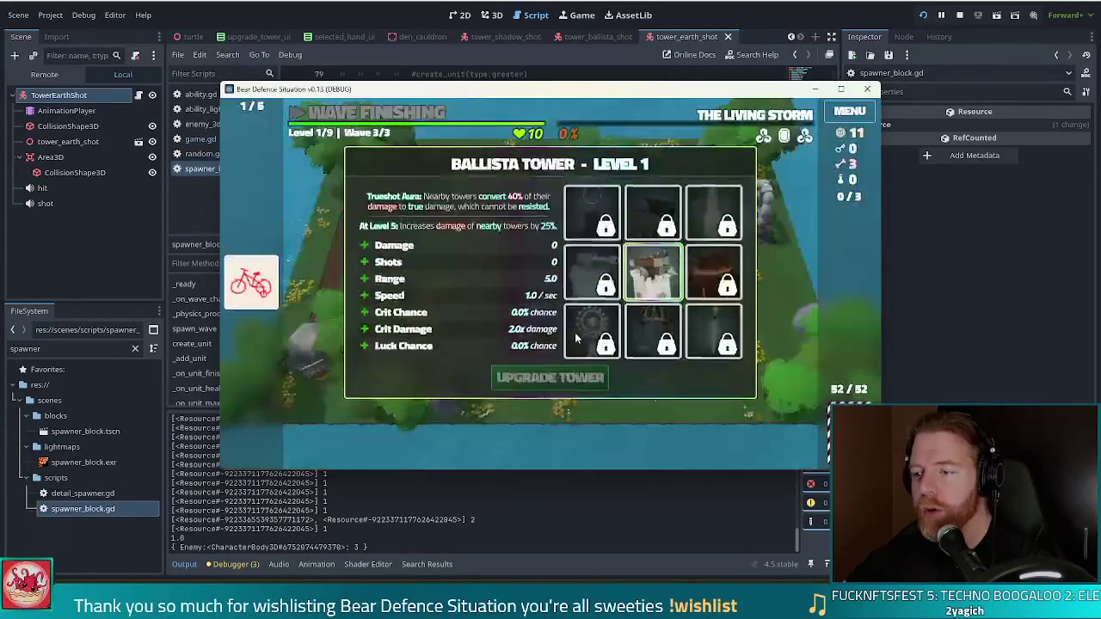
Step: Upgrade the Ballista to level 2, move on to Level 2, and take the Diamond Hands wish
left_click(550, 382)
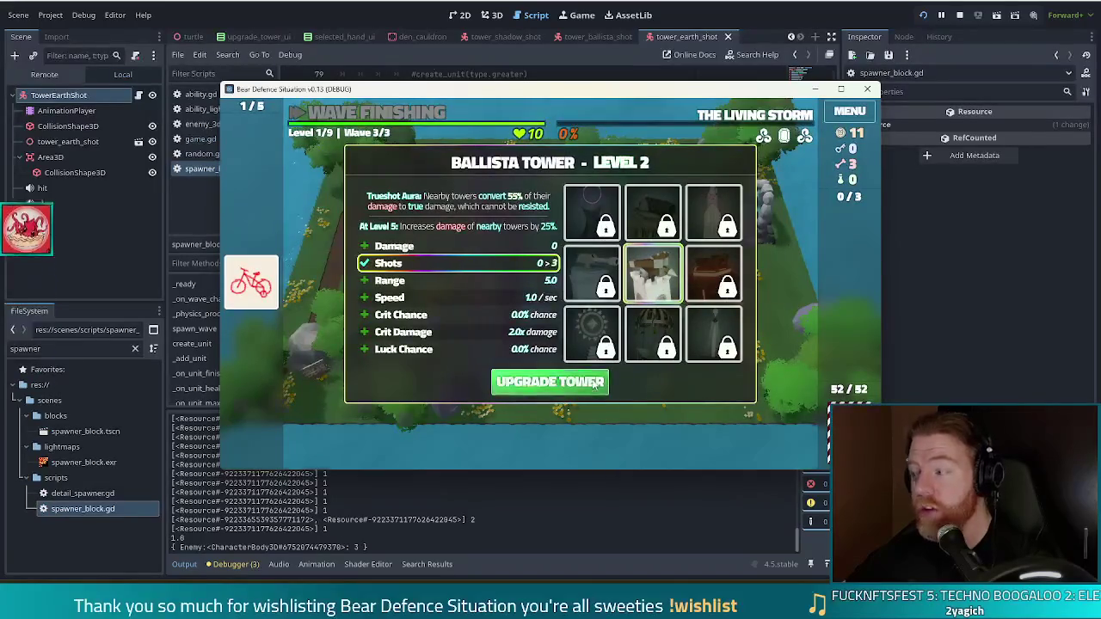
left_click(592, 384)
left_click(531, 312)
left_click(679, 338)
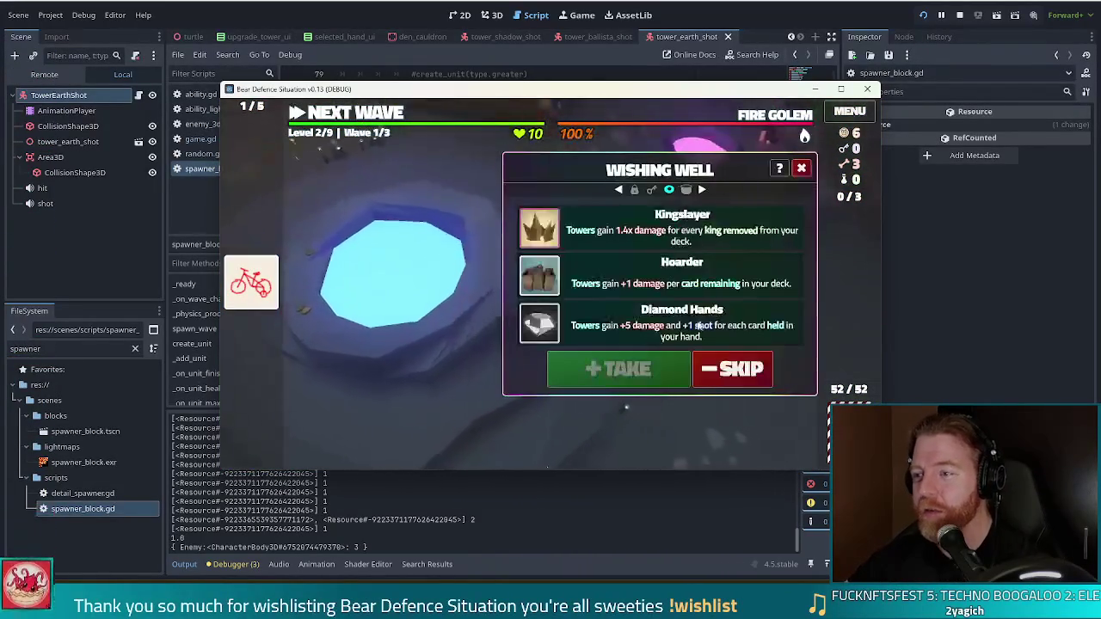
left_click(610, 386)
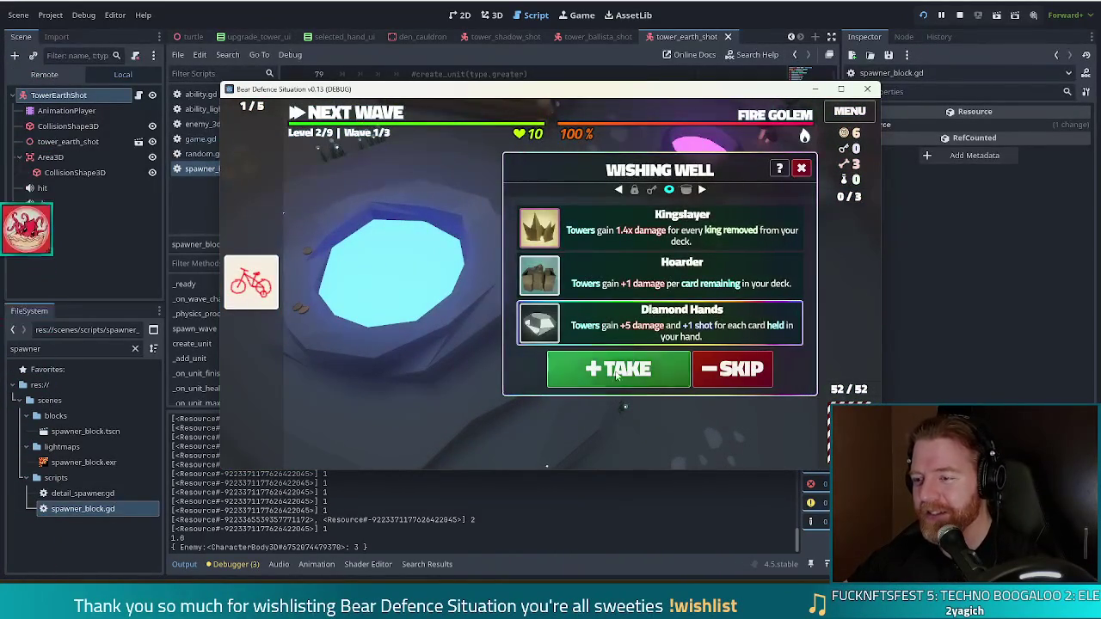
key("Escape")
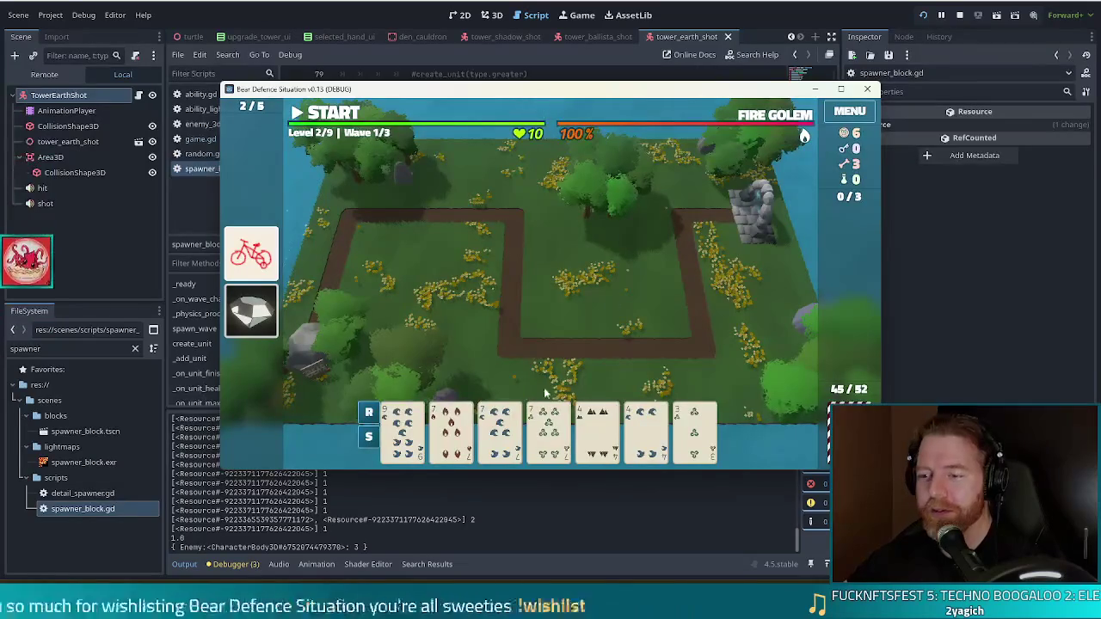
Step: Build a Ballista inside the path loop from three 7s (Fire, Water, Wind)
left_click(451, 430)
left_click(516, 432)
left_click(550, 430)
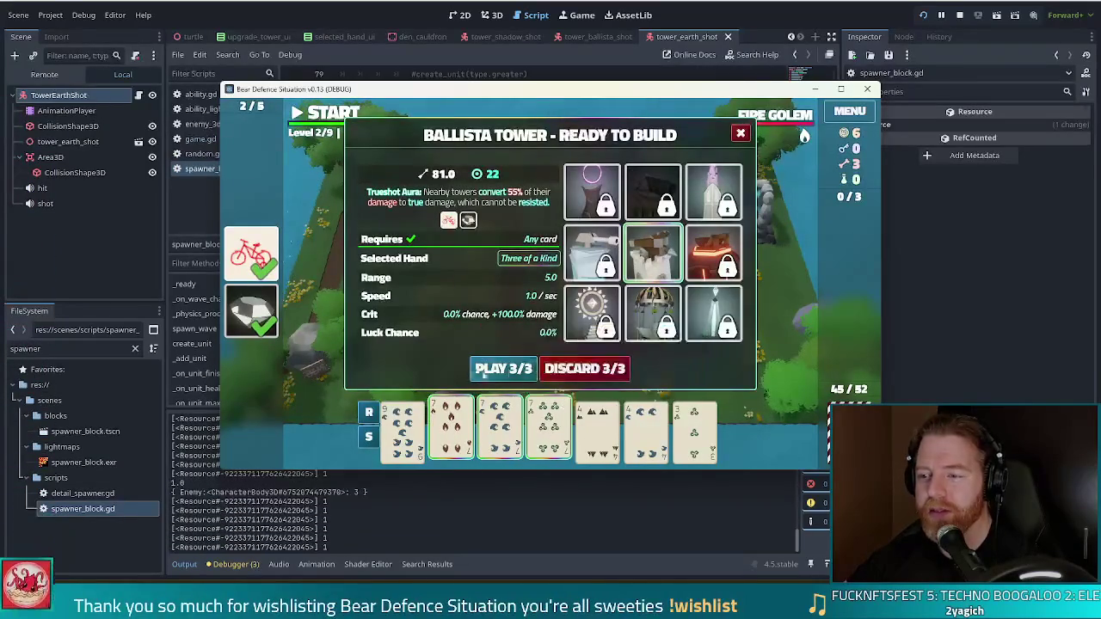
left_click(516, 370)
left_click(650, 303)
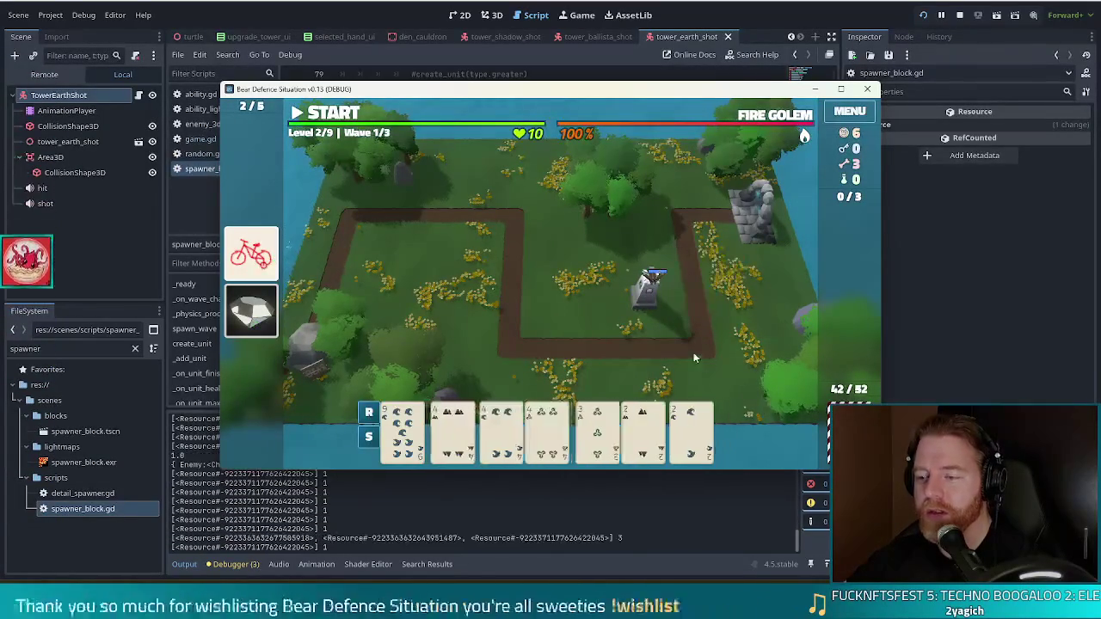
Step: Build a second Ballista from three 4s left of the first, then start wave 1
left_click(451, 430)
left_click(508, 430)
left_click(544, 430)
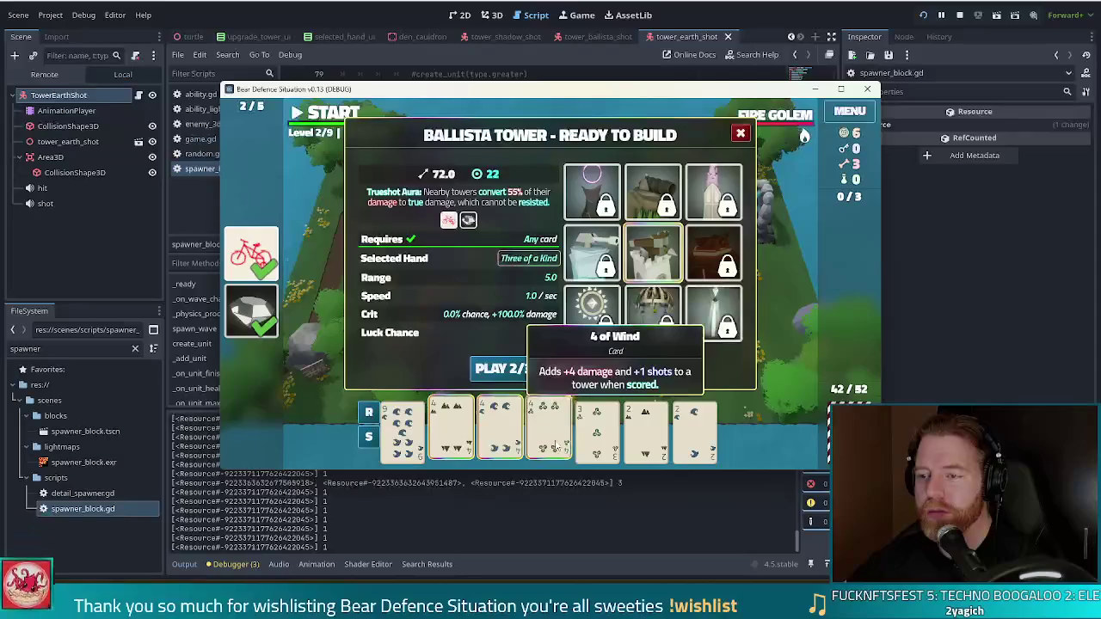
left_click(510, 370)
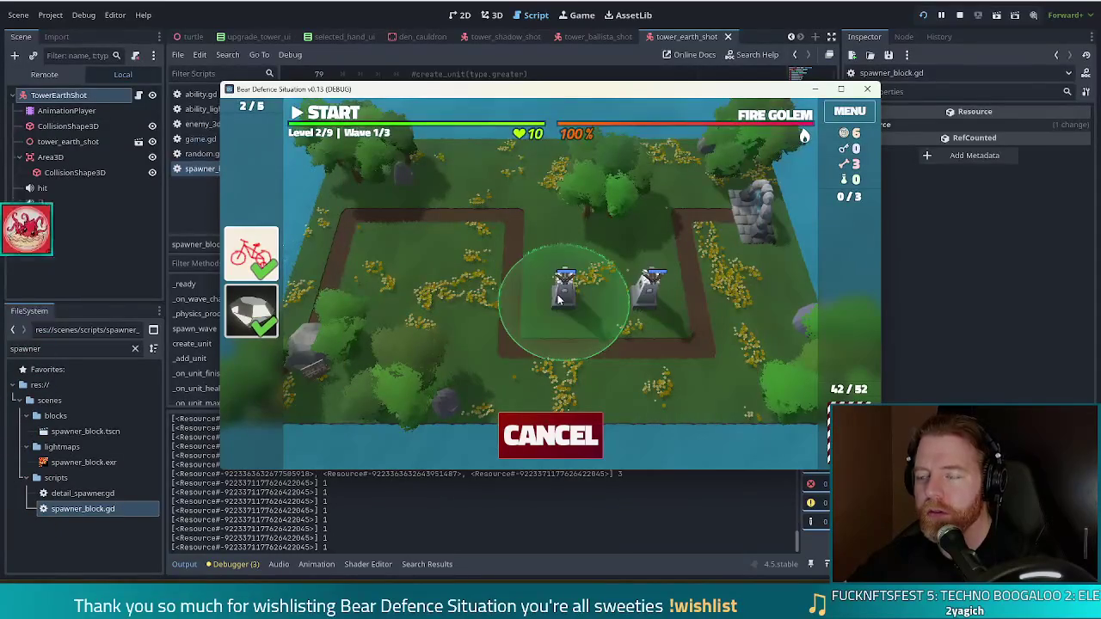
left_click(557, 298)
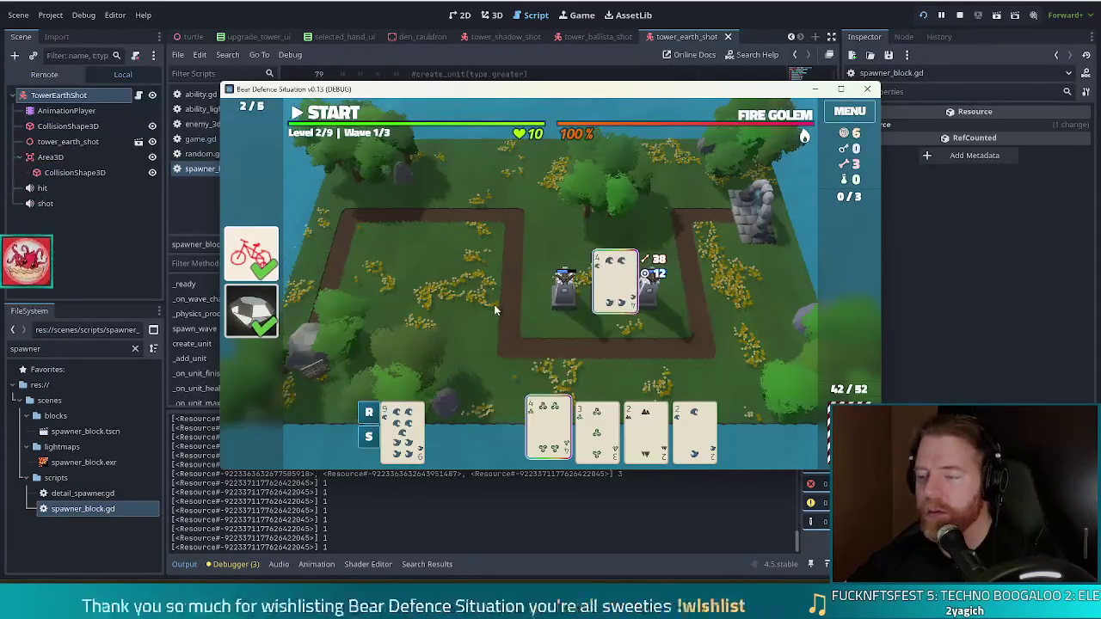
mouse_move(502, 89)
left_mouse_down()
mouse_move(447, 67)
mouse_move(459, 59)
left_mouse_up()
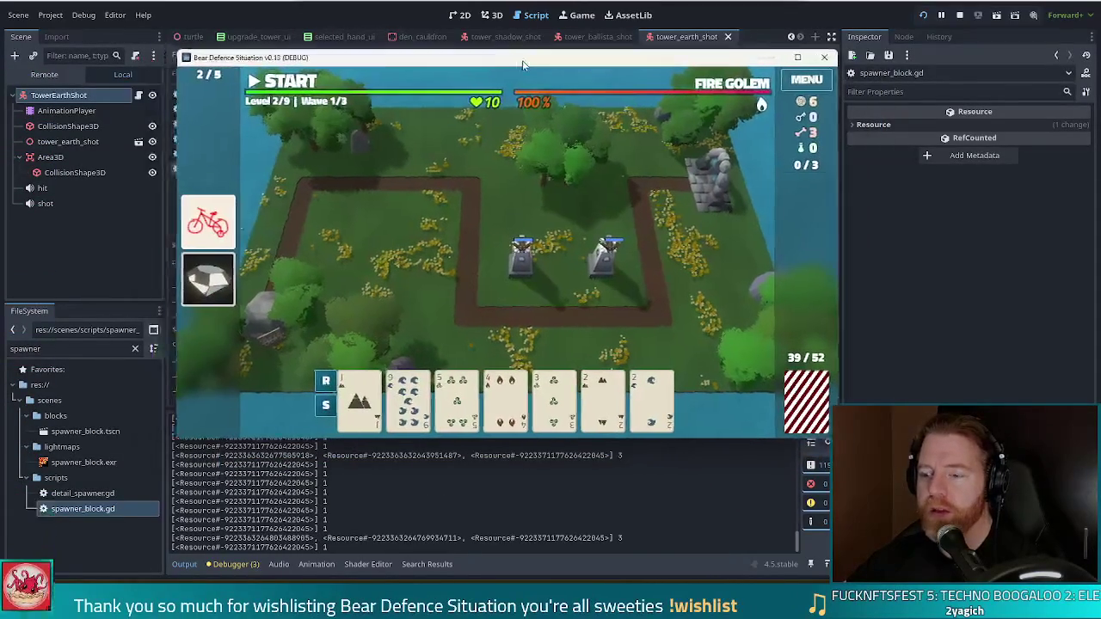
left_click(289, 80)
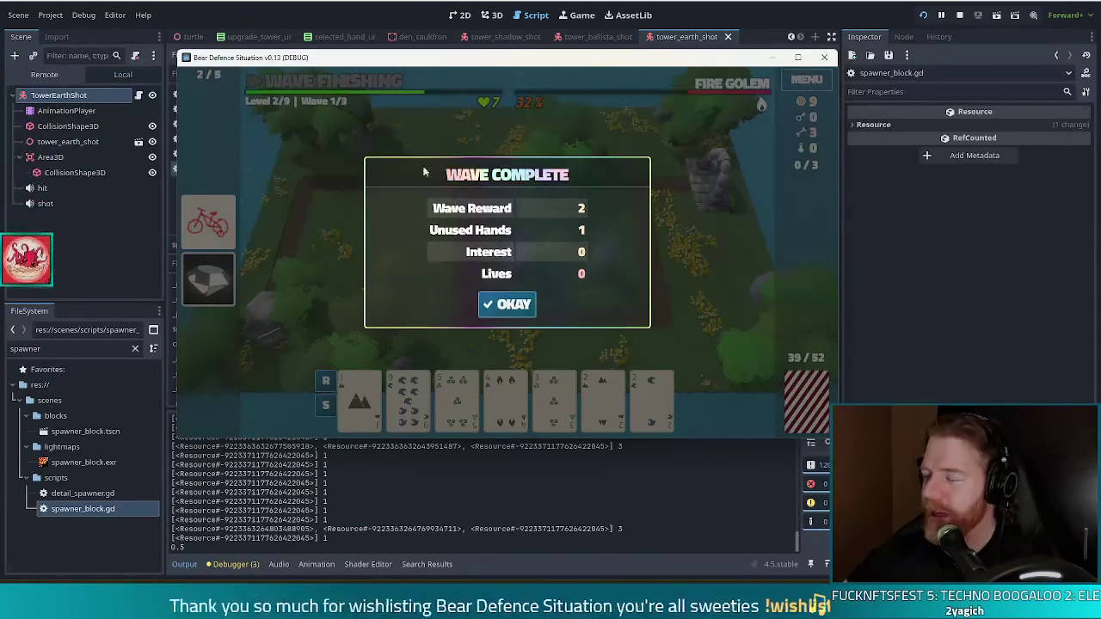
Step: Dismiss the wave summary, start wave 2, and pause it
left_click(516, 306)
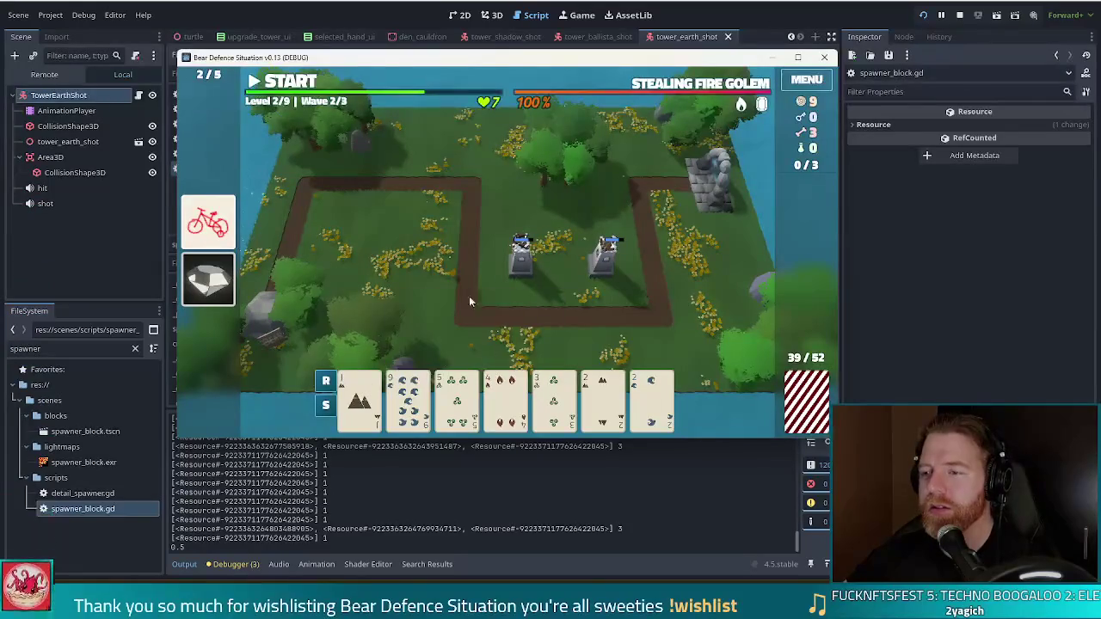
left_click(289, 85)
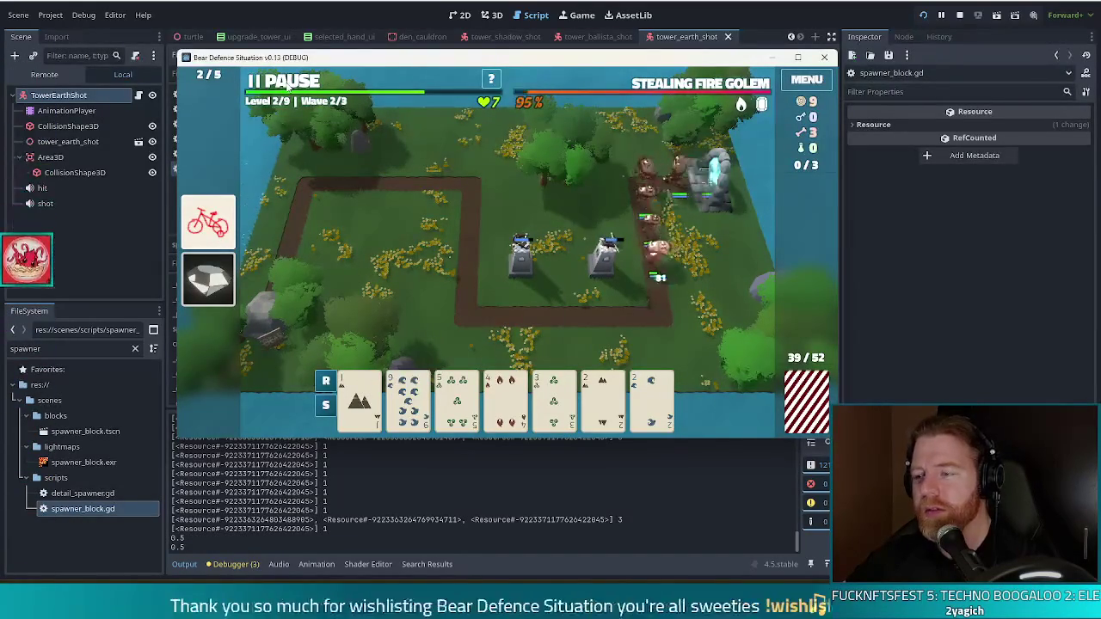
left_click(288, 85)
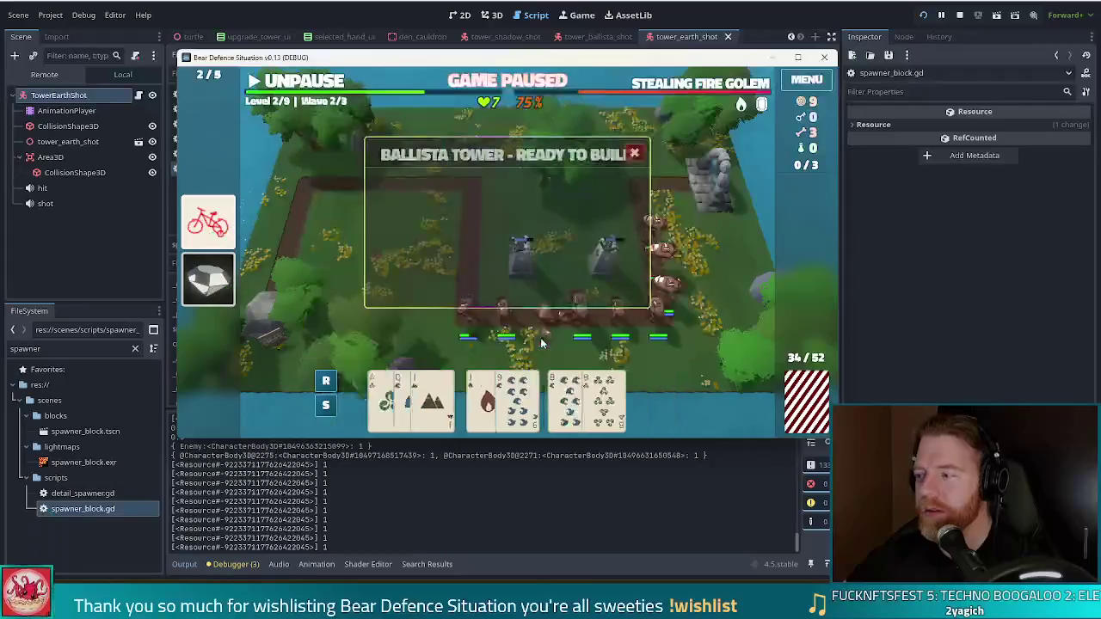
Step: Build a third Ballista from a pair of Jacks in the upper-left loop, then finish the wave
left_click(457, 395)
left_click(506, 396)
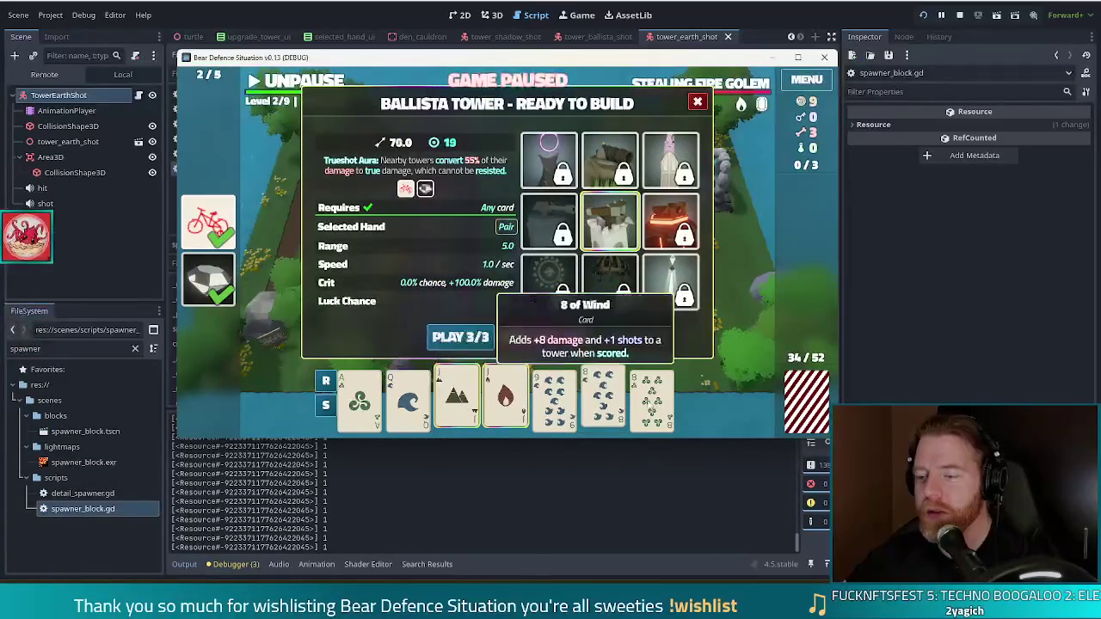
left_click(456, 337)
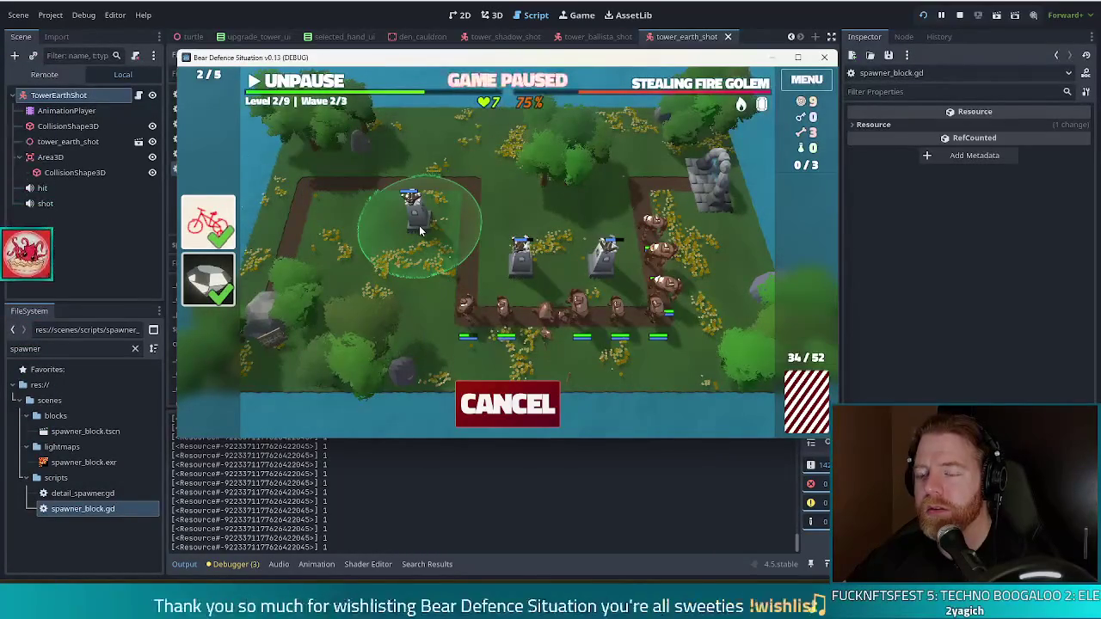
left_click(426, 230)
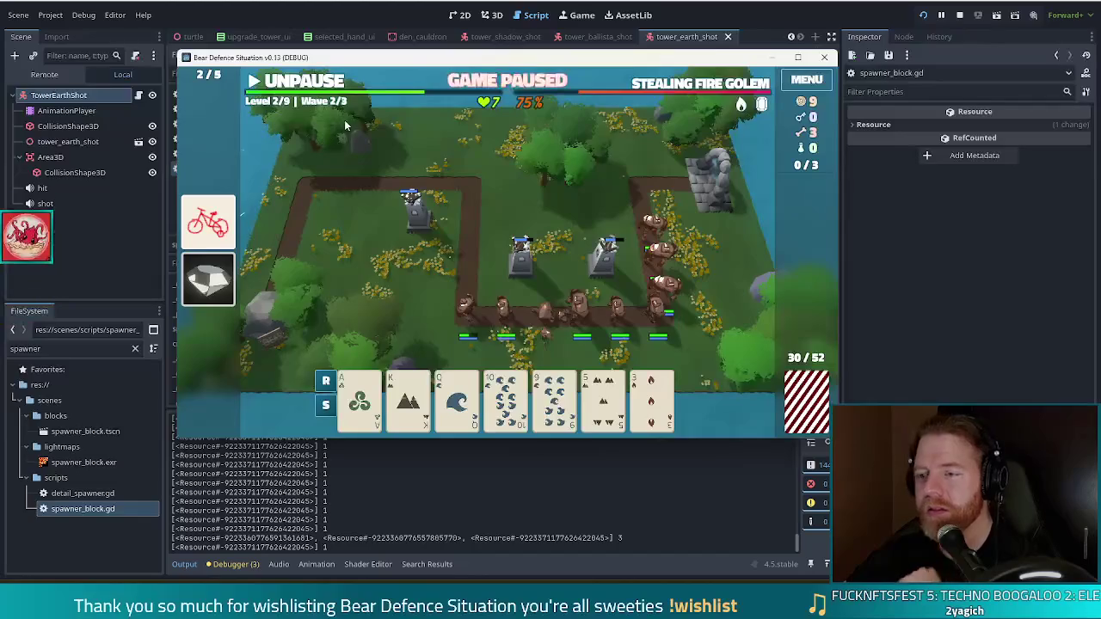
left_click(284, 80)
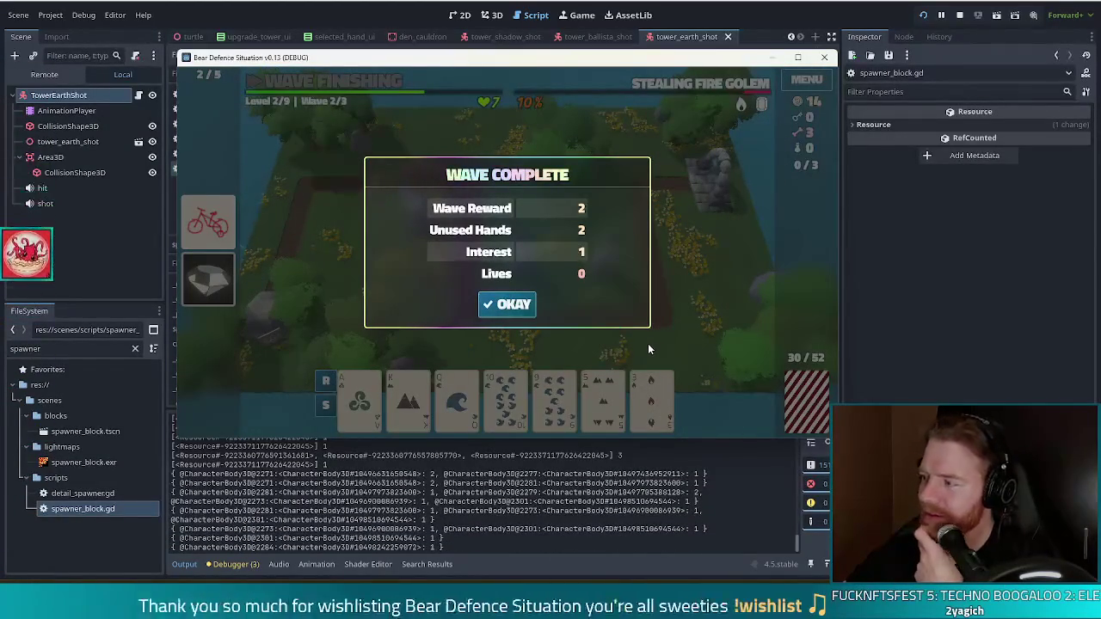
left_click(515, 308)
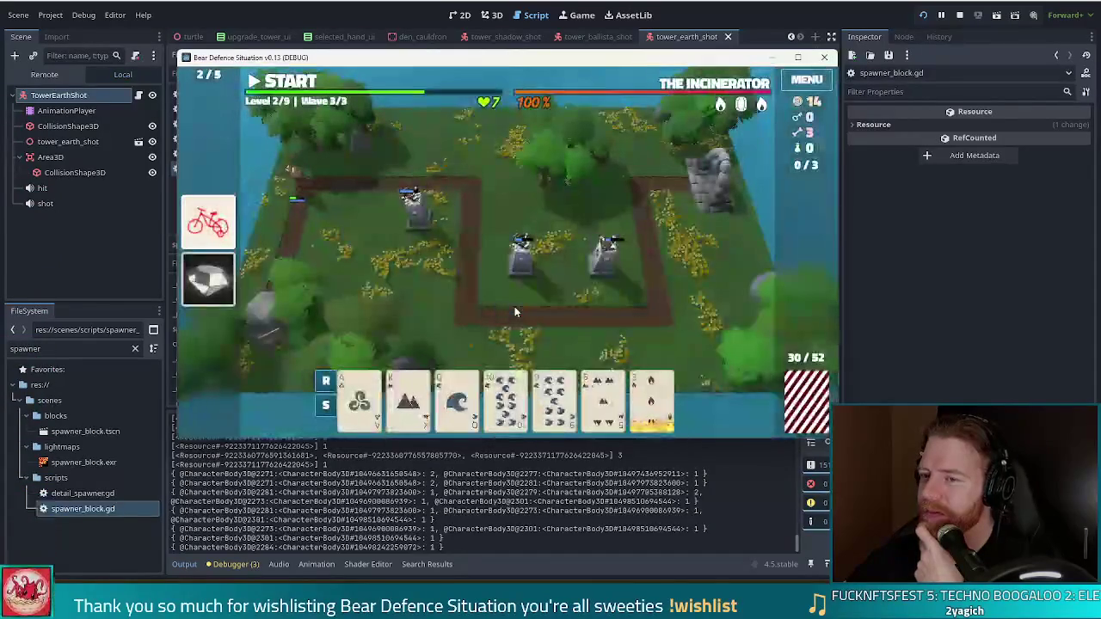